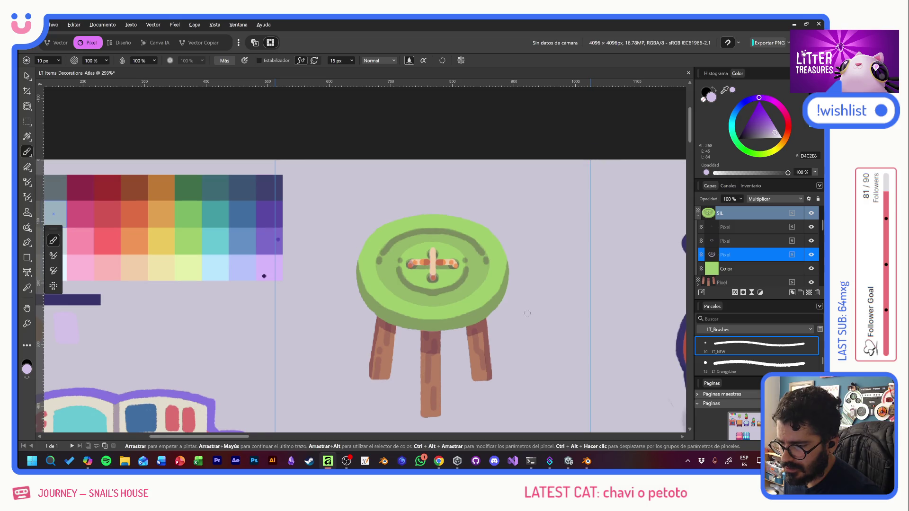
Try dark test strokes on the stool seat's first Pixel layer with stabilizer on, undoing them
scroll(528, 313, up, 3)
drag(485, 218, 474, 266)
key(ctrl+z)
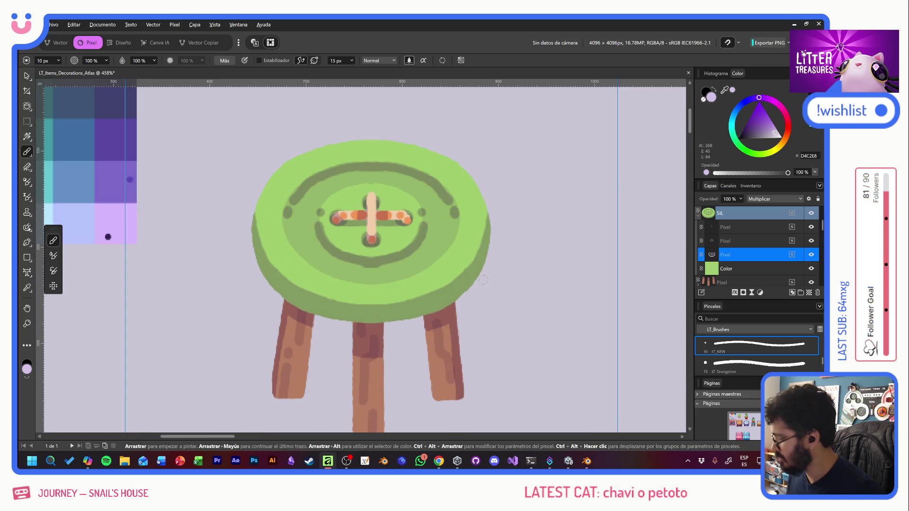
click(259, 60)
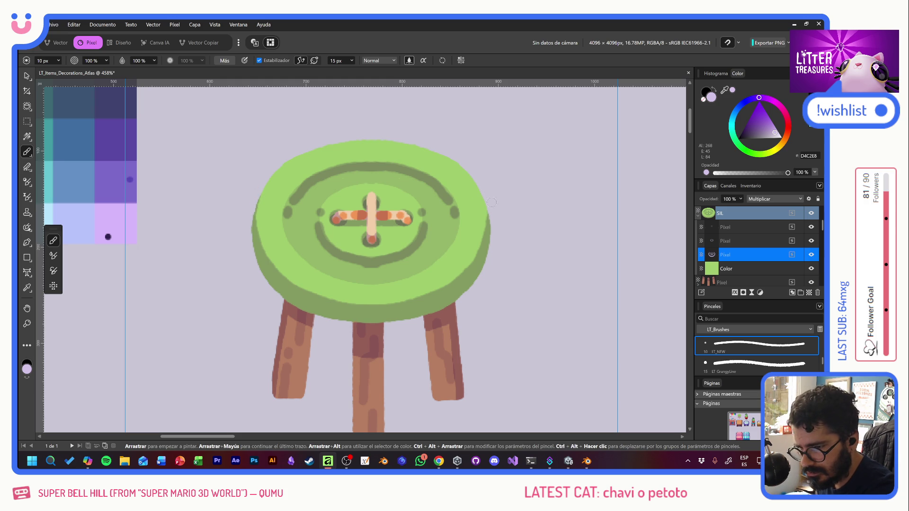
drag(482, 181, 492, 236)
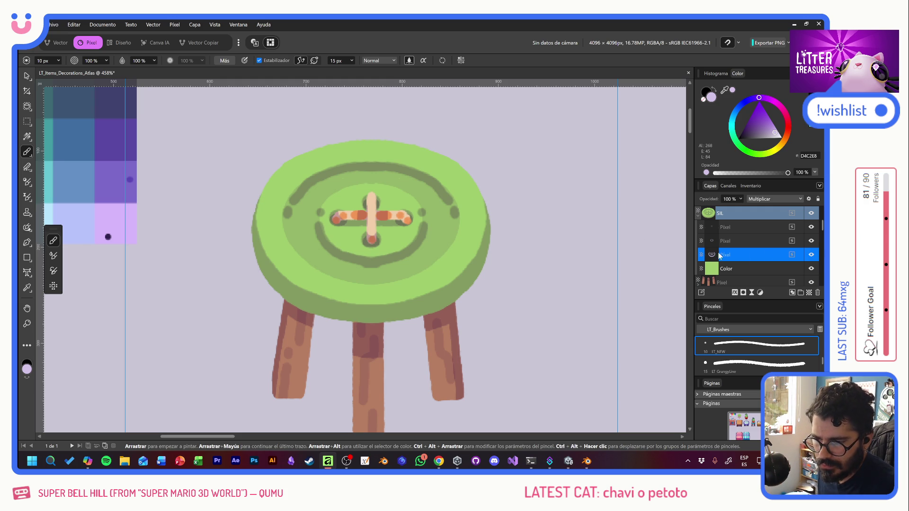
click(732, 240)
click(733, 227)
drag(409, 179, 425, 260)
key(ctrl+z)
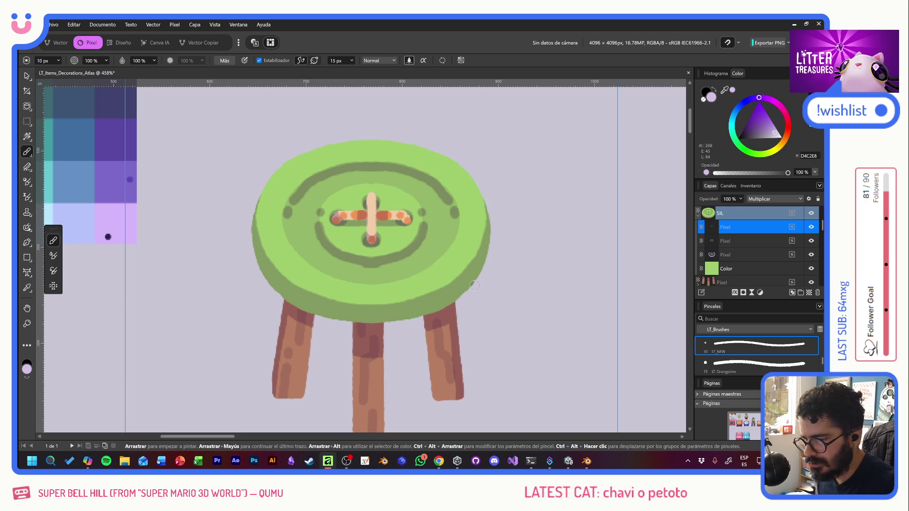
Toggle the three Pixel layers off and on to check their contents
key(e)
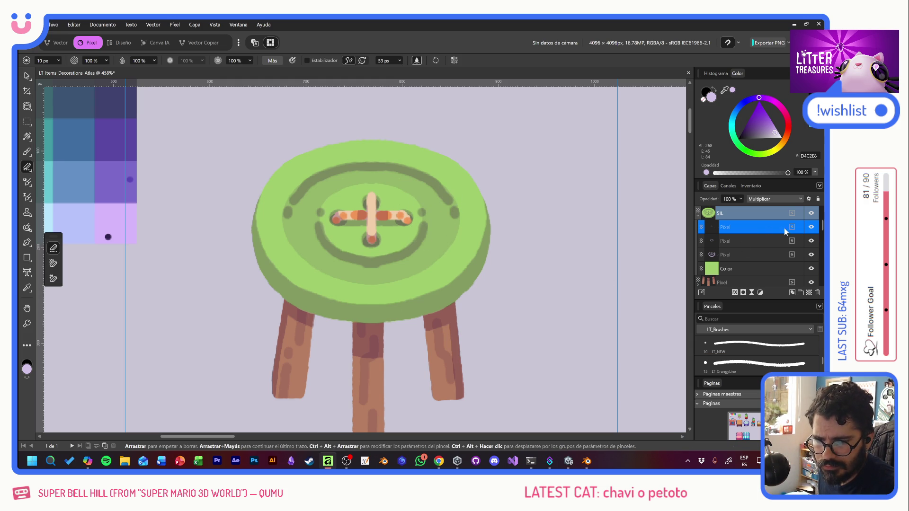
click(763, 241)
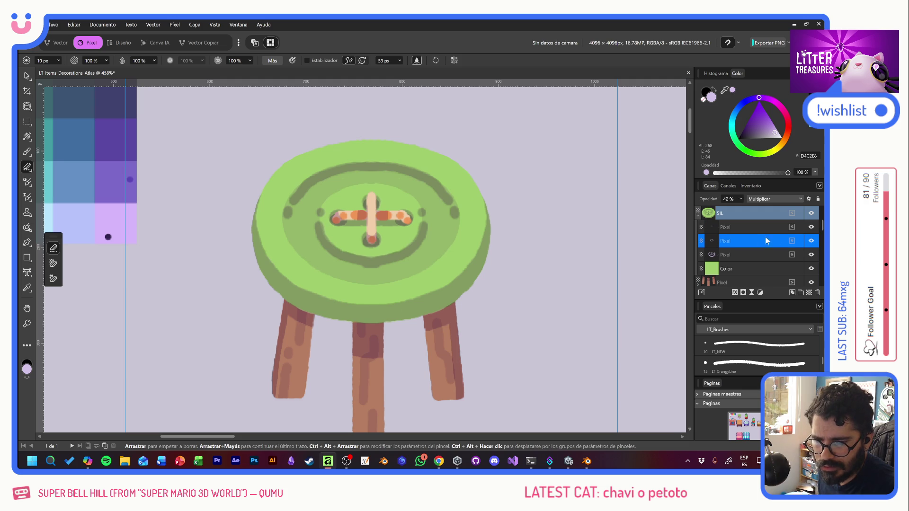
click(811, 241)
click(811, 241)
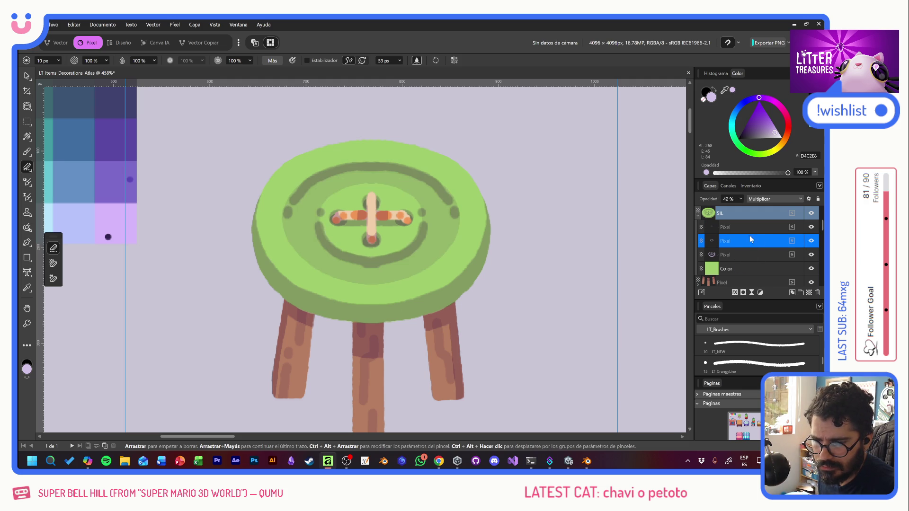
click(757, 257)
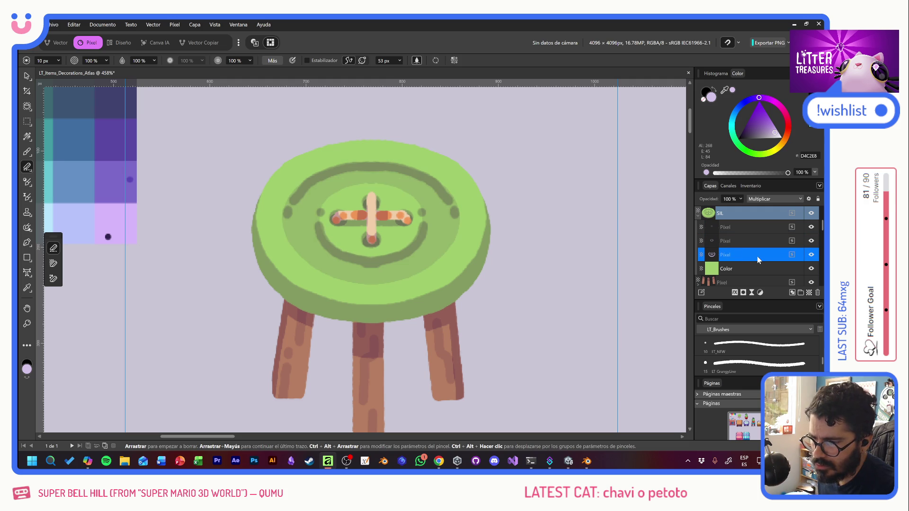
click(813, 228)
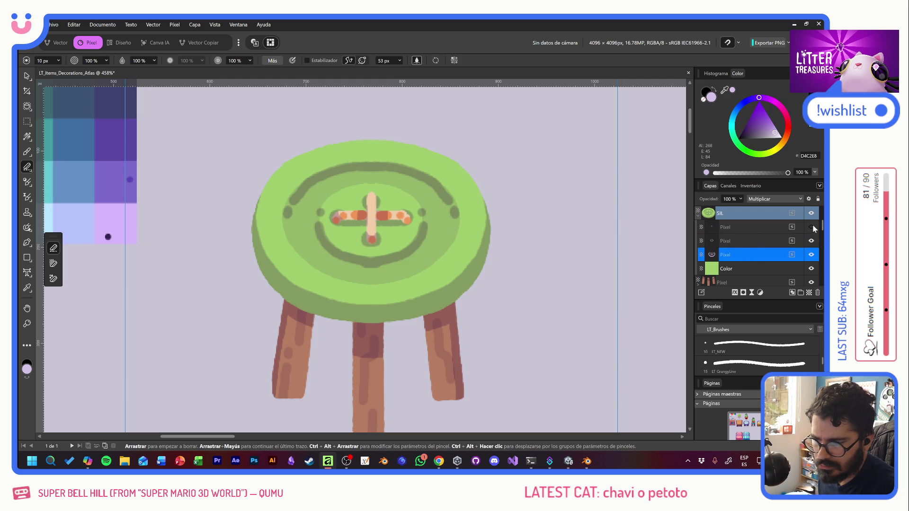
click(813, 227)
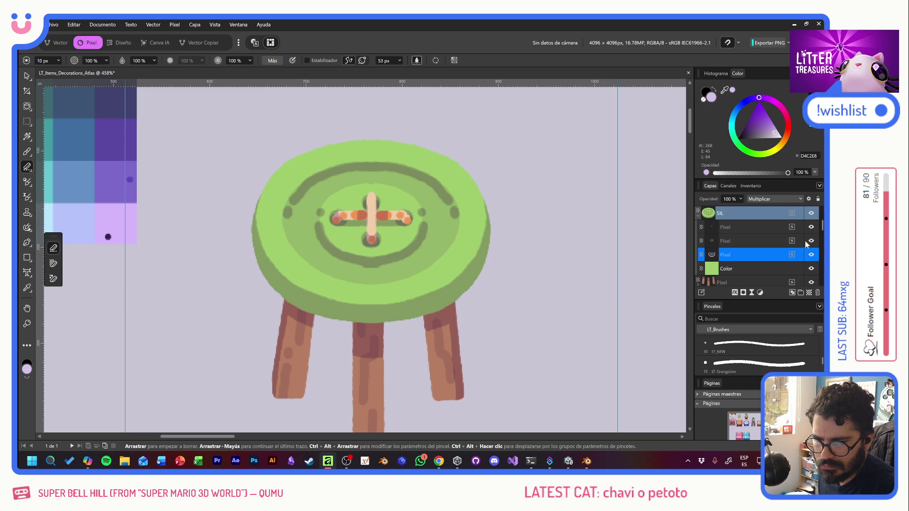
click(811, 241)
click(811, 242)
click(812, 255)
click(812, 255)
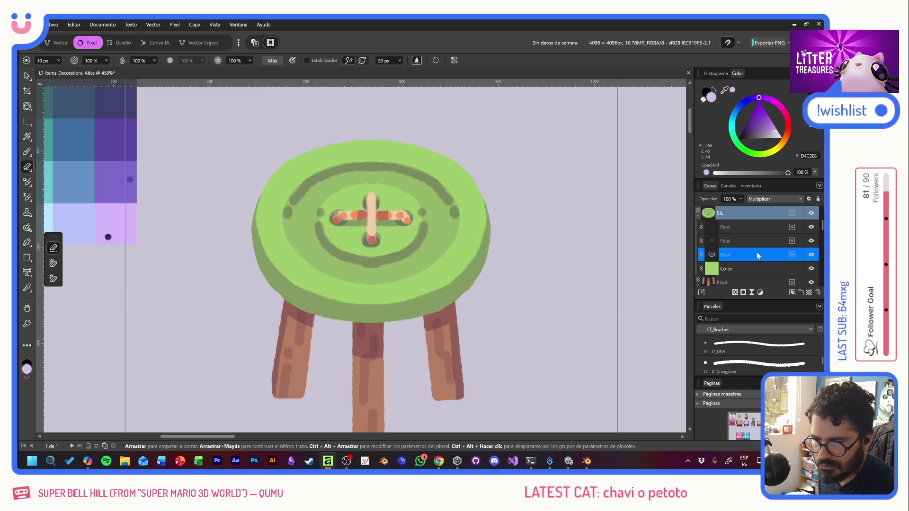
Erase the left and right tips of the dark groove arc so they taper cleanly
drag(454, 212, 462, 214)
drag(287, 217, 289, 214)
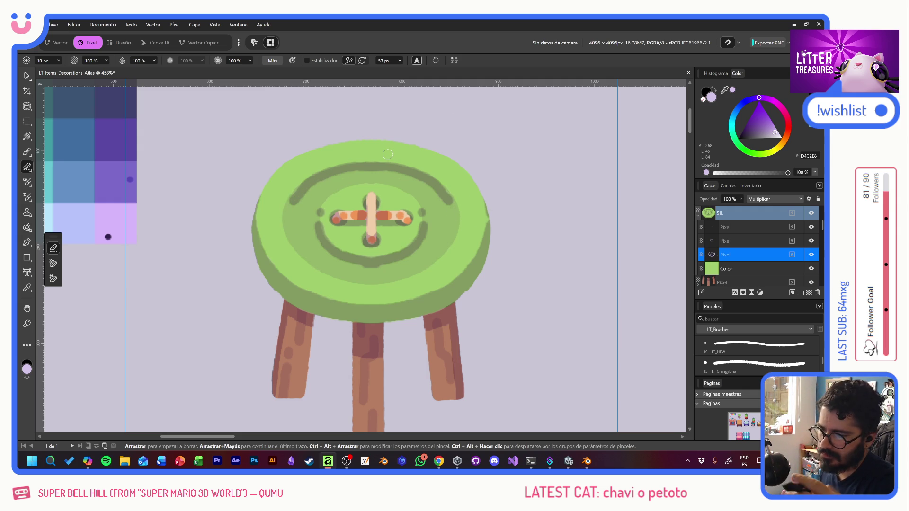
key(b)
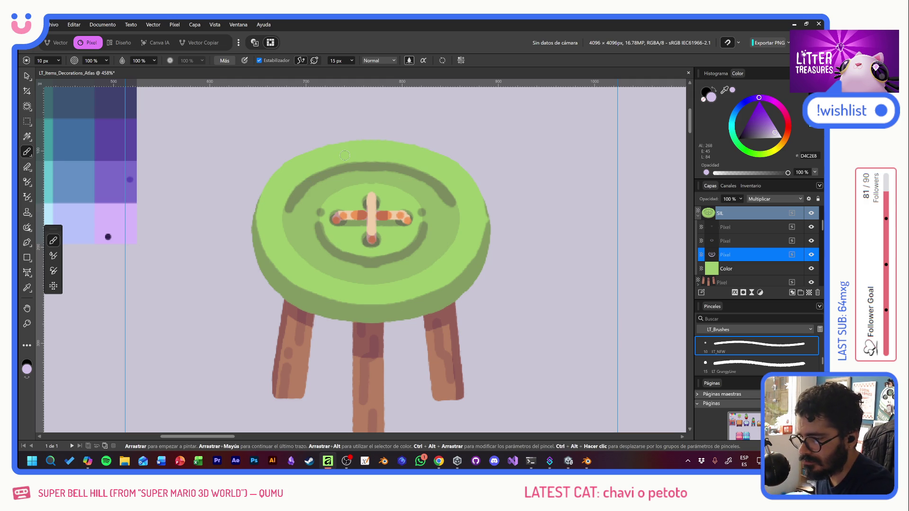
key(e)
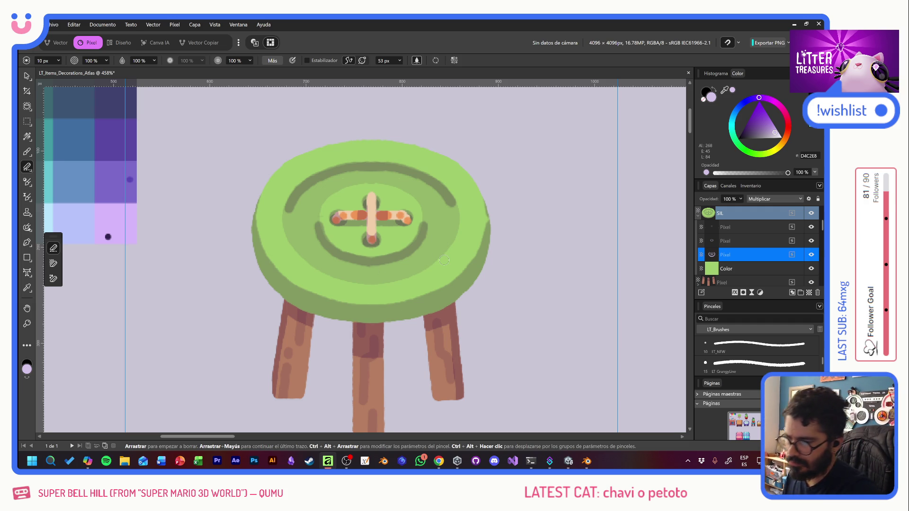
key(b)
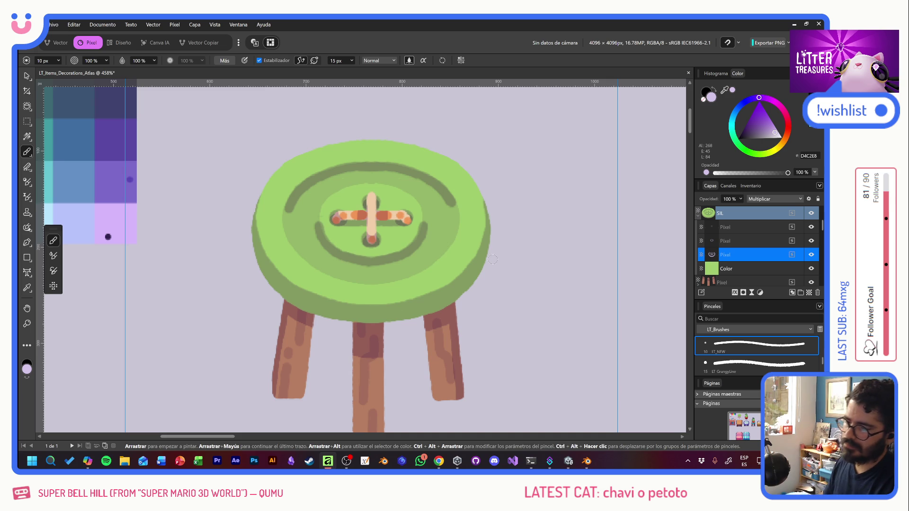
click(699, 217)
Add a new pixel layer below Pixel and name it bordext
click(754, 229)
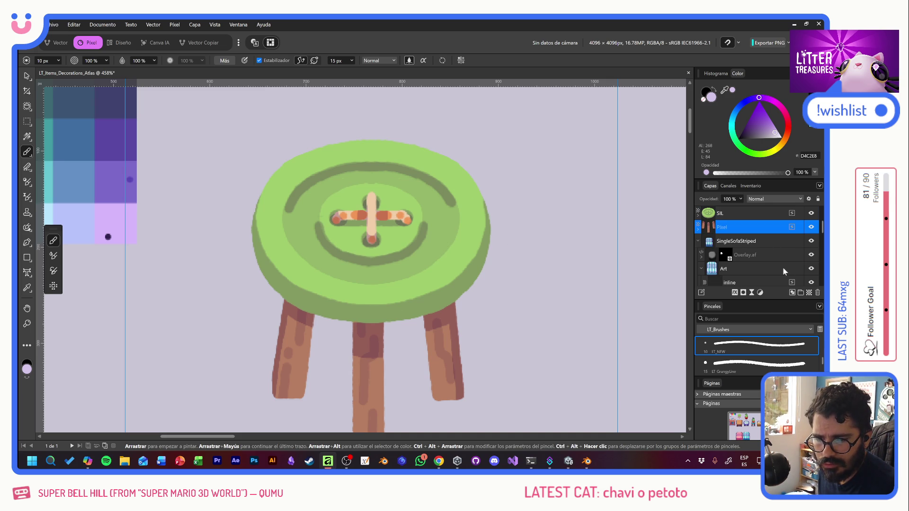
click(809, 293)
drag(745, 229, 745, 244)
double_click(729, 242)
text(bordext)
key(Return)
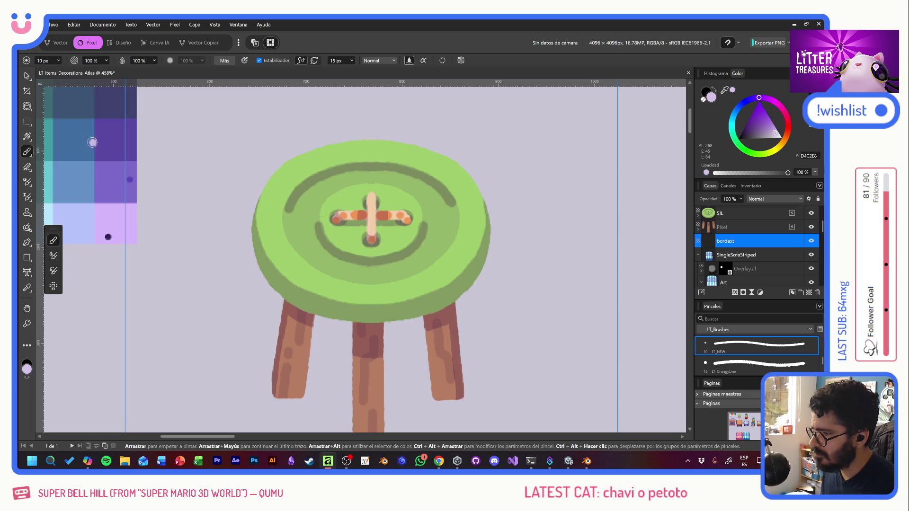
Pick the dark purple swatch, set brush size to 15 px and enable symmetry
drag(186, 163, 417, 182)
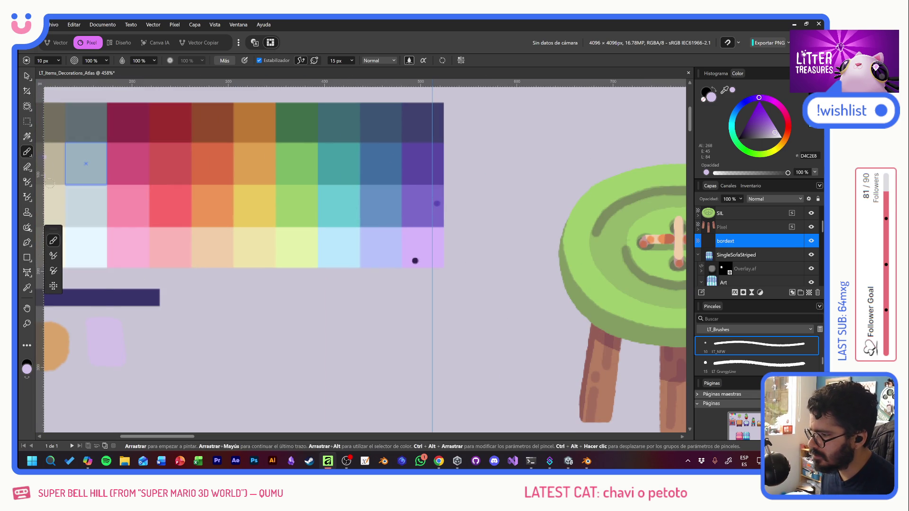
alt+click(106, 298)
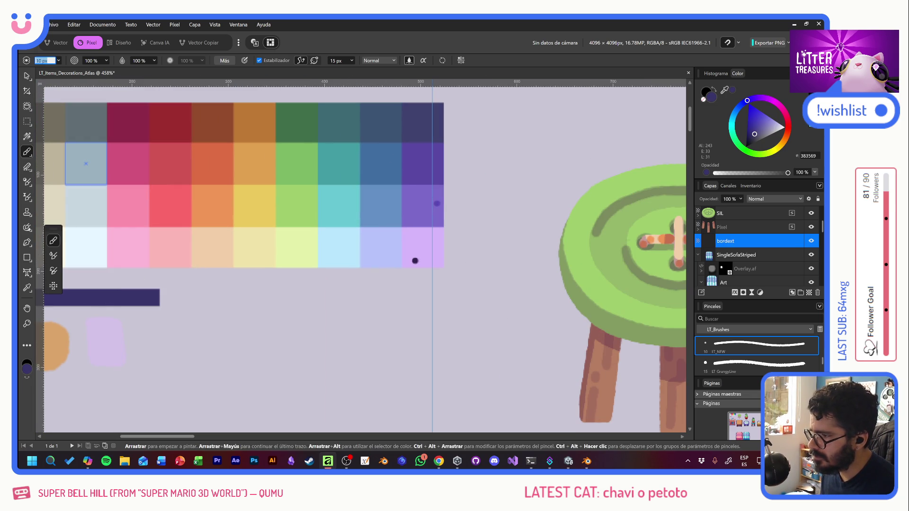
double_click(45, 61)
text(15)
key(Return)
click(402, 221)
mouse_move(496, 218)
mouse_down()
mouse_move(208, 190)
mouse_move(190, 167)
mouse_up()
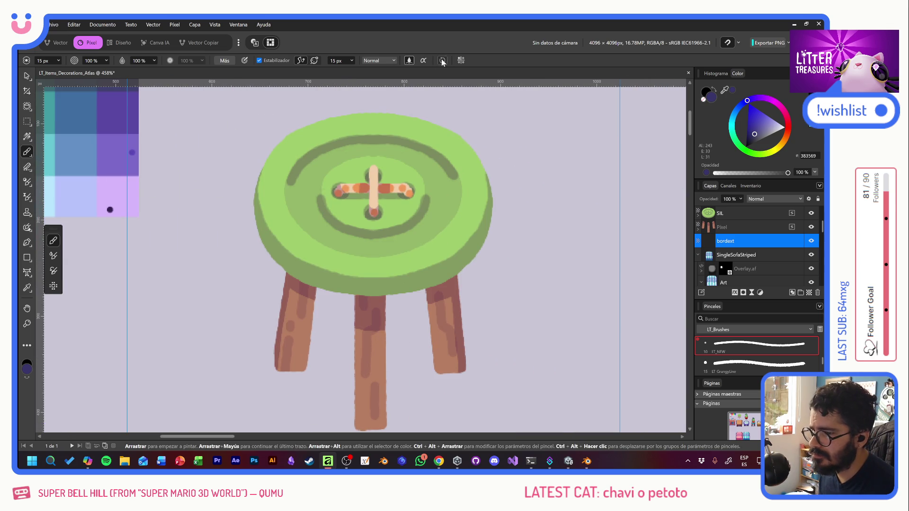
click(461, 61)
click(498, 72)
Try mirrored dark purple outlines on the side legs, undoing the unwanted strokes
mouse_move(326, 104)
mouse_down()
mouse_move(272, 132)
mouse_move(270, 282)
mouse_up()
key(ctrl+z)
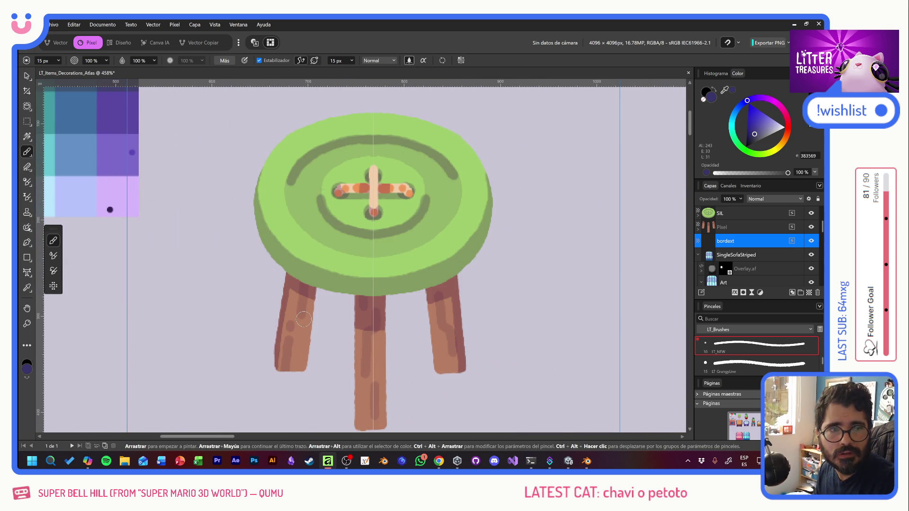
mouse_move(316, 287)
mouse_down()
mouse_move(310, 375)
mouse_move(273, 376)
mouse_move(265, 360)
mouse_move(277, 364)
mouse_up()
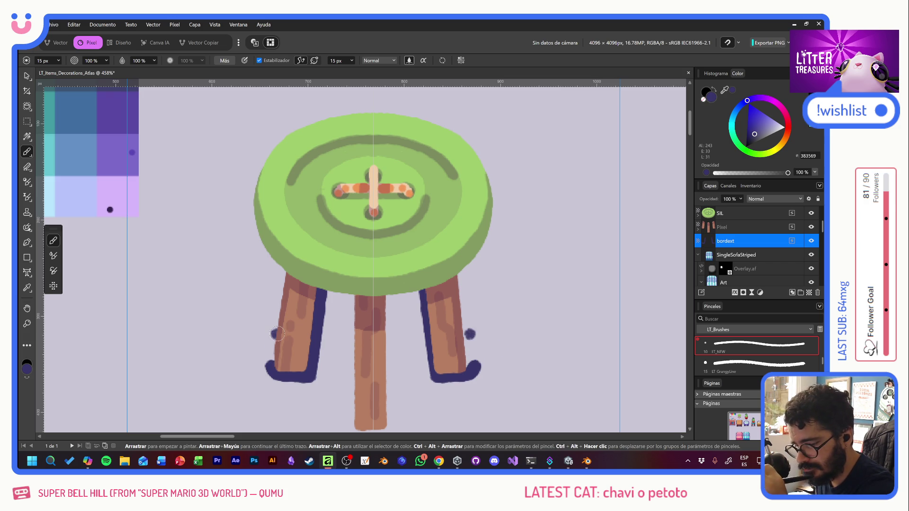
click(269, 363)
key(ctrl+z)
click(273, 346)
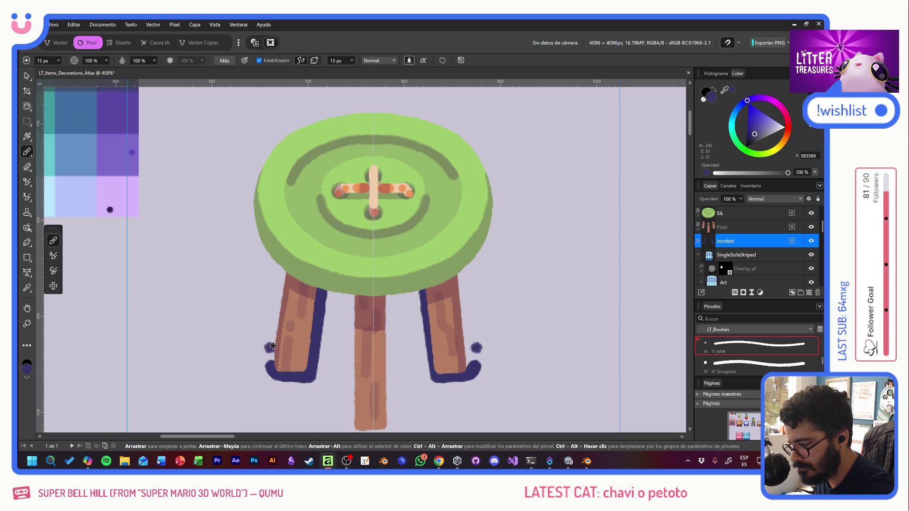
mouse_move(269, 367)
mouse_down()
mouse_move(279, 263)
mouse_move(271, 348)
mouse_up()
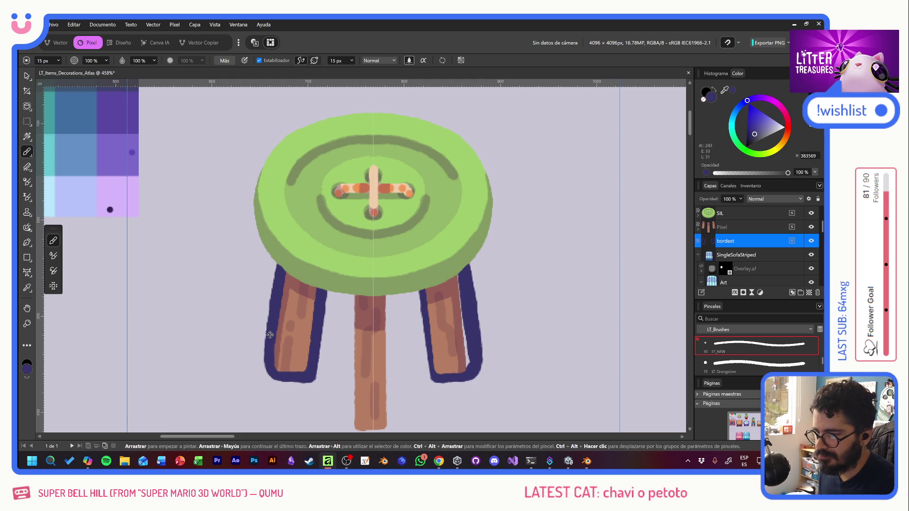
key(ctrl+z)
key(ctrl+z)
key(ctrl+z)
key(ctrl+z)
Turn symmetry off and outline the right leg's sides and bottom in dark purple
click(460, 60)
click(497, 75)
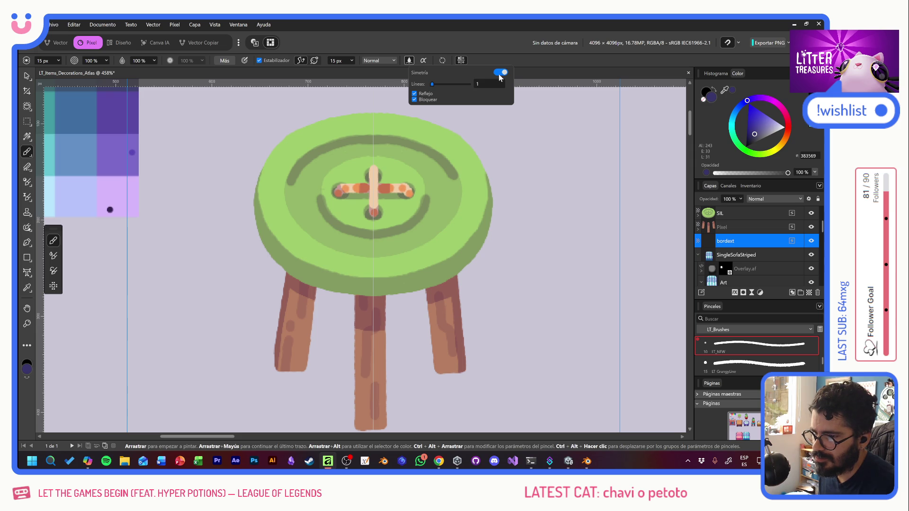
drag(484, 164, 536, 171)
drag(469, 262, 495, 287)
key(ctrl+z)
key(ctrl+z)
click(421, 292)
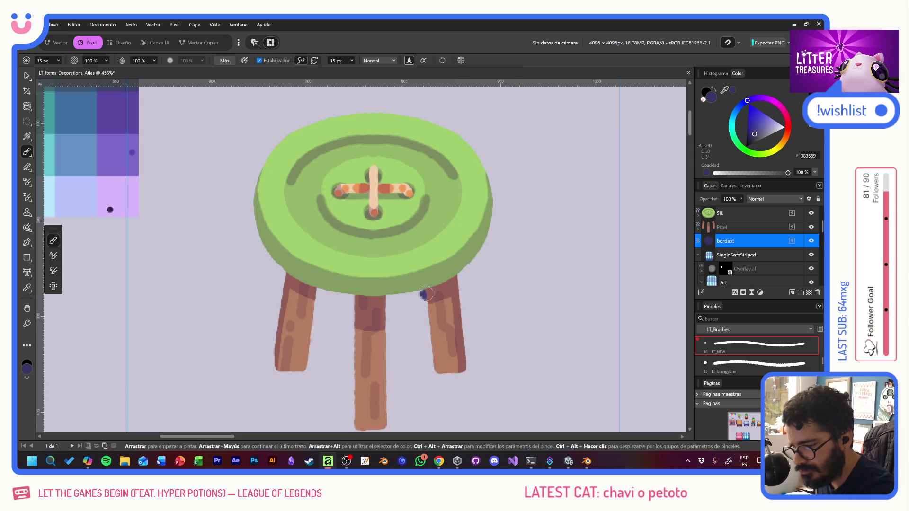
shift+click(432, 374)
mouse_move(432, 374)
mouse_down()
mouse_move(455, 379)
mouse_move(474, 369)
mouse_up()
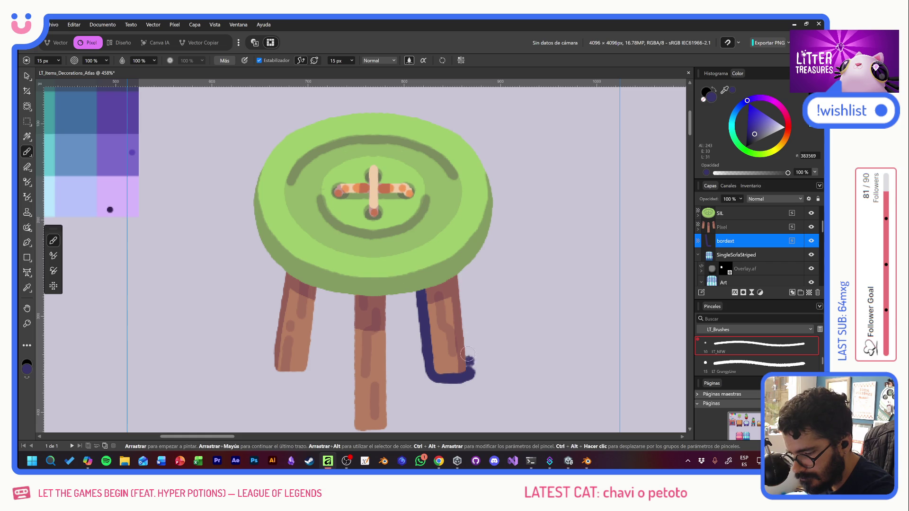
shift+click(462, 273)
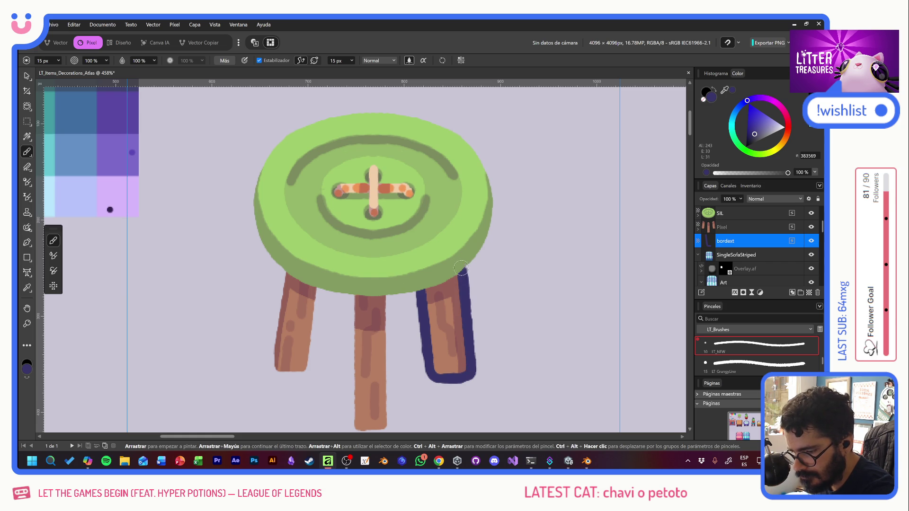
Outline the middle leg's edges and bottom, and the left leg's left edge
click(388, 291)
scroll(389, 291, down, 2)
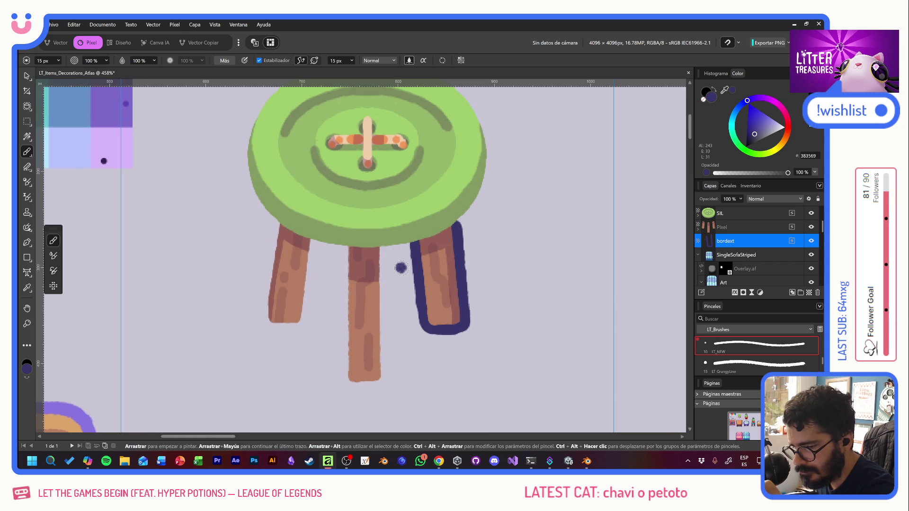
shift+click(385, 379)
click(345, 244)
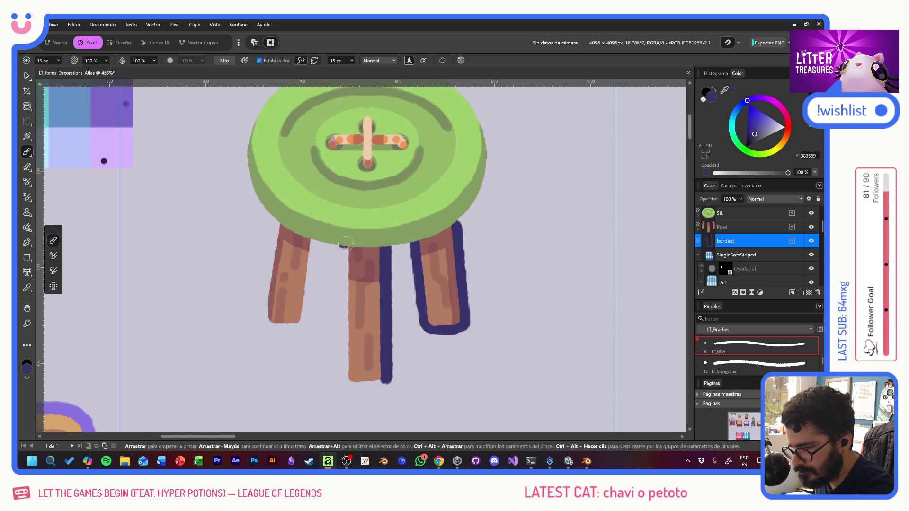
shift+click(342, 378)
click(359, 381)
mouse_move(340, 382)
mouse_down()
mouse_move(364, 391)
mouse_move(387, 376)
mouse_up()
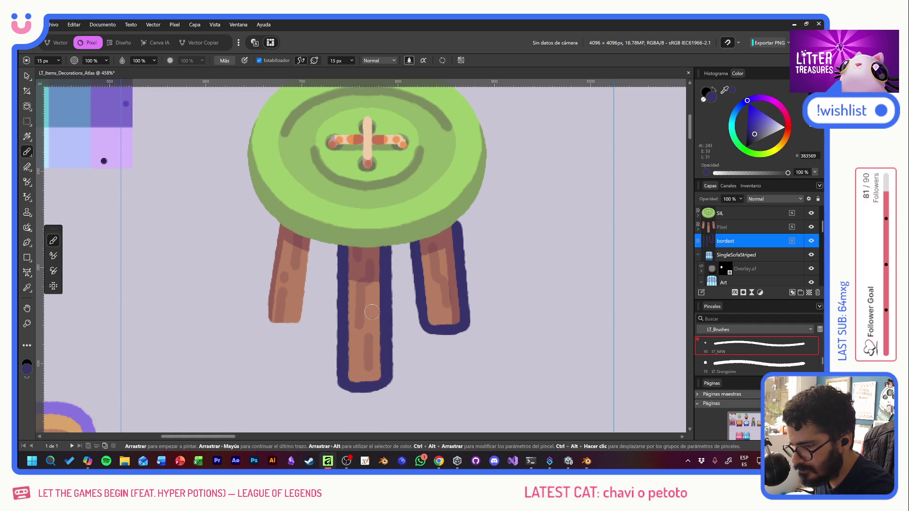
mouse_move(273, 218)
mouse_down()
mouse_move(267, 327)
mouse_move(299, 329)
mouse_move(308, 318)
mouse_move(313, 239)
mouse_move(342, 250)
mouse_up()
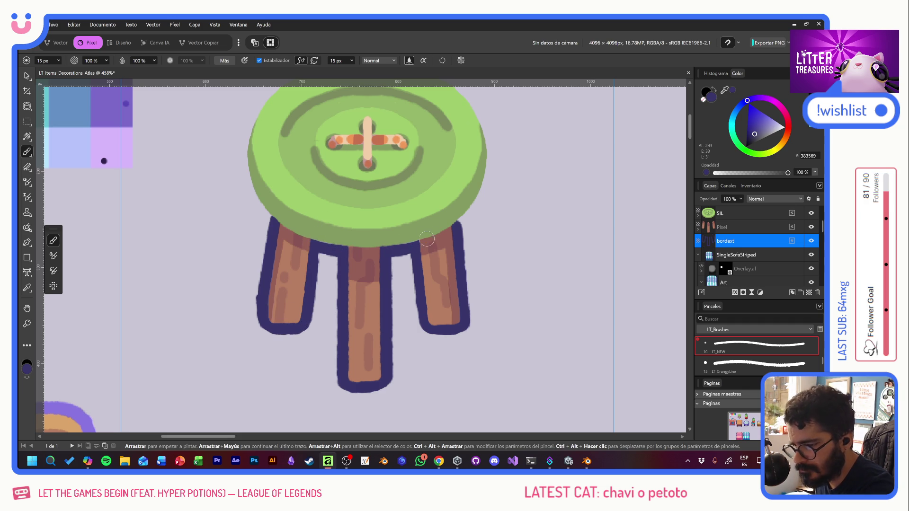
scroll(487, 219, up, 4)
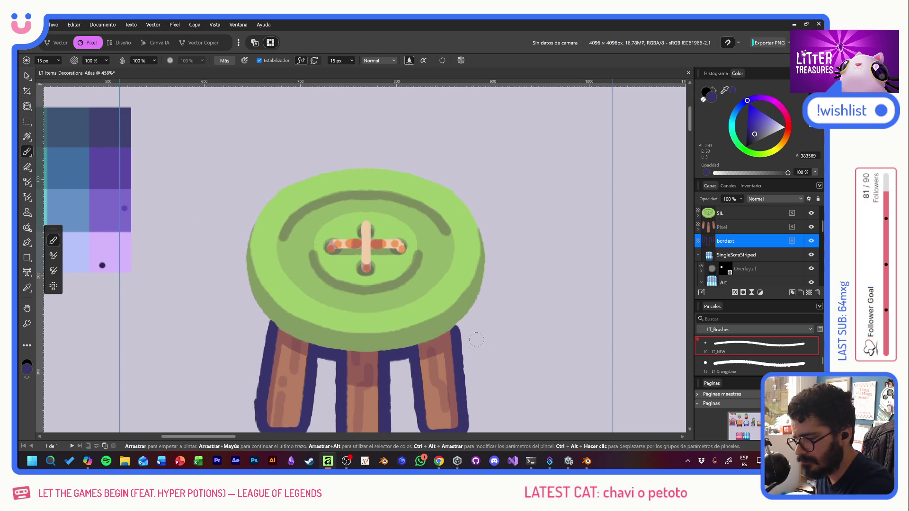
Trace the dark purple outline up the left leg and around the seat's left, top and right edges
mouse_move(268, 328)
mouse_down()
mouse_move(241, 279)
mouse_move(245, 250)
mouse_up()
mouse_move(260, 309)
mouse_down()
mouse_move(244, 300)
mouse_move(243, 231)
mouse_move(284, 182)
mouse_move(277, 186)
mouse_move(315, 173)
mouse_up()
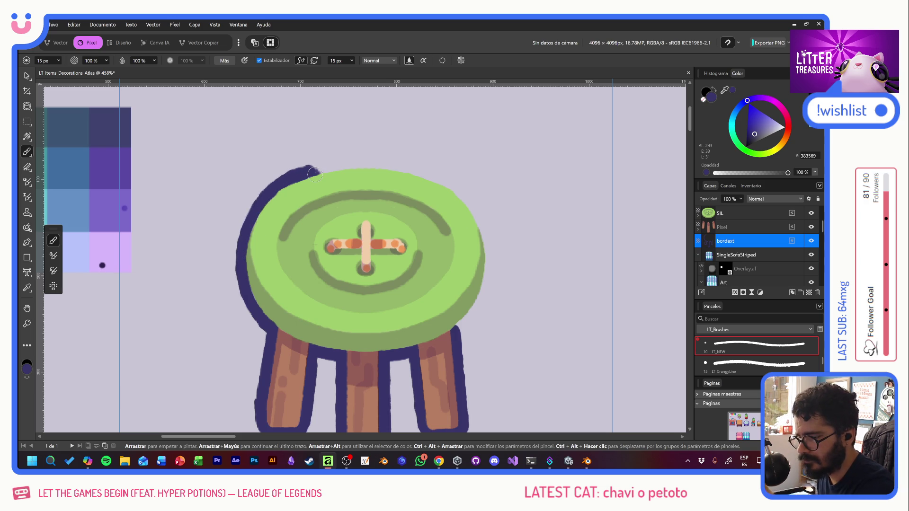
click(360, 146)
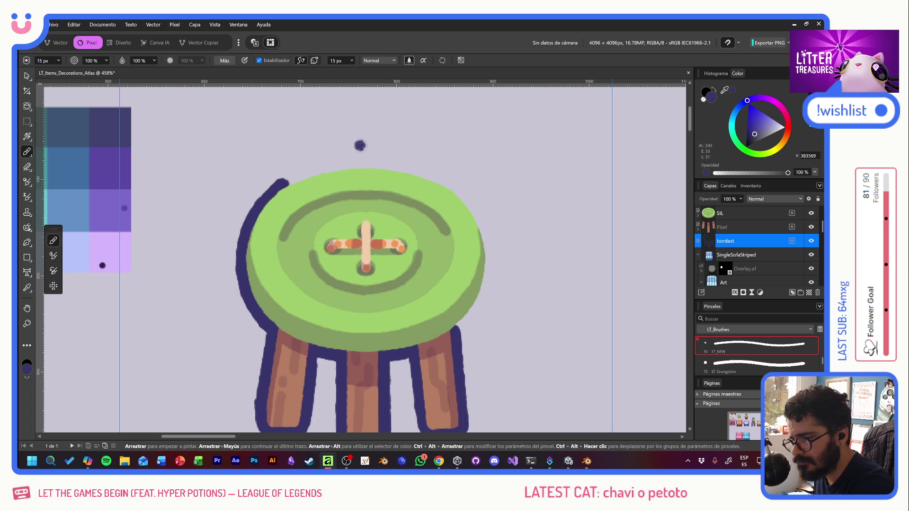
drag(256, 205, 290, 176)
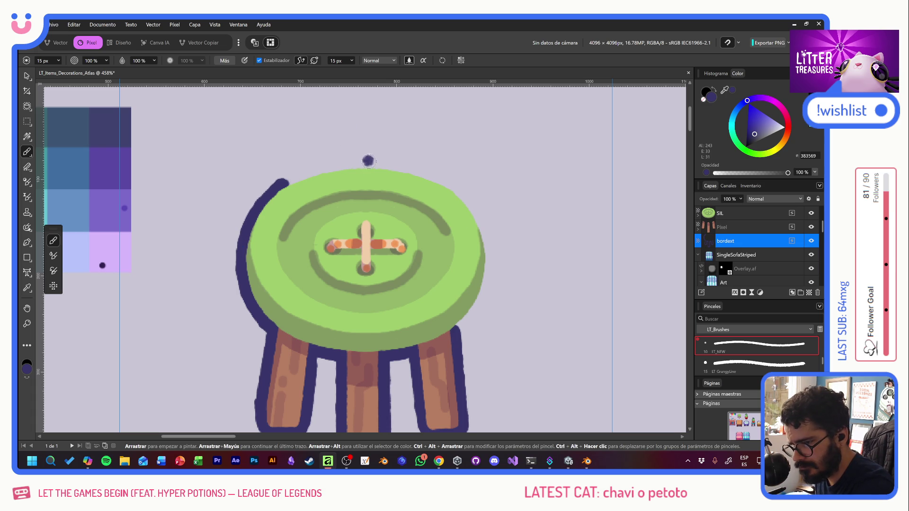
mouse_move(367, 162)
mouse_down()
mouse_move(291, 177)
mouse_move(246, 225)
mouse_up()
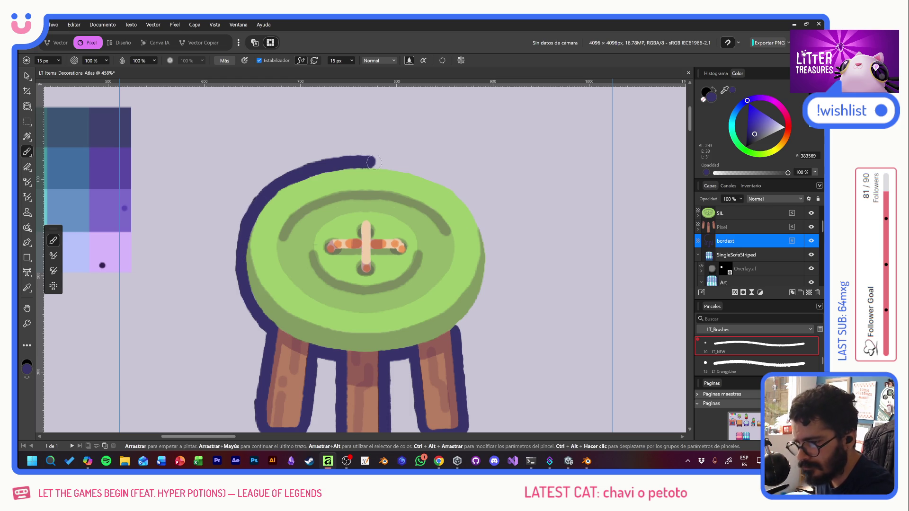
mouse_move(367, 162)
mouse_down()
mouse_move(434, 176)
mouse_move(474, 209)
mouse_move(492, 267)
mouse_move(462, 333)
mouse_up()
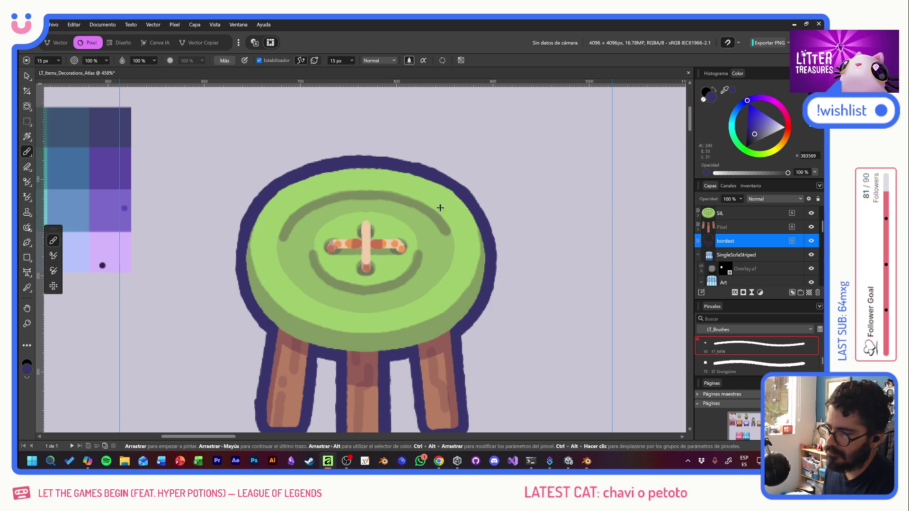
scroll(445, 208, down, 4)
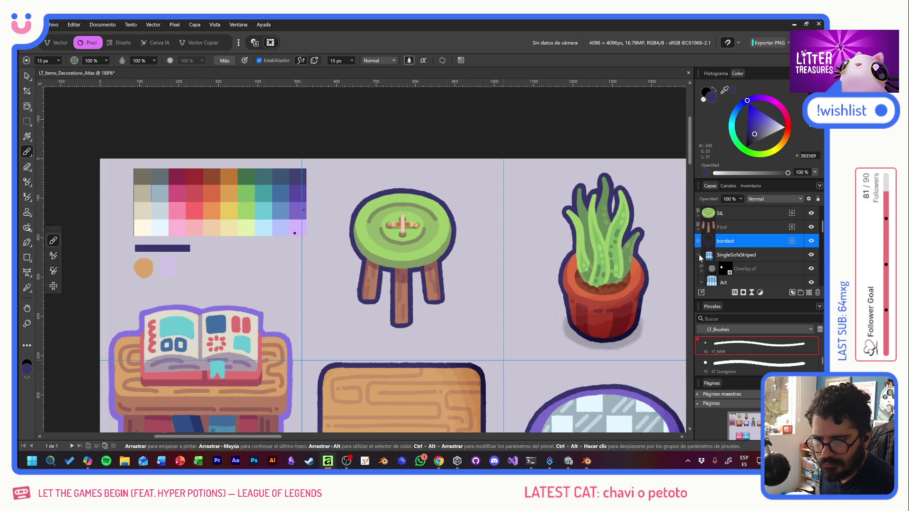
Add a new pixel layer named shadow
click(699, 255)
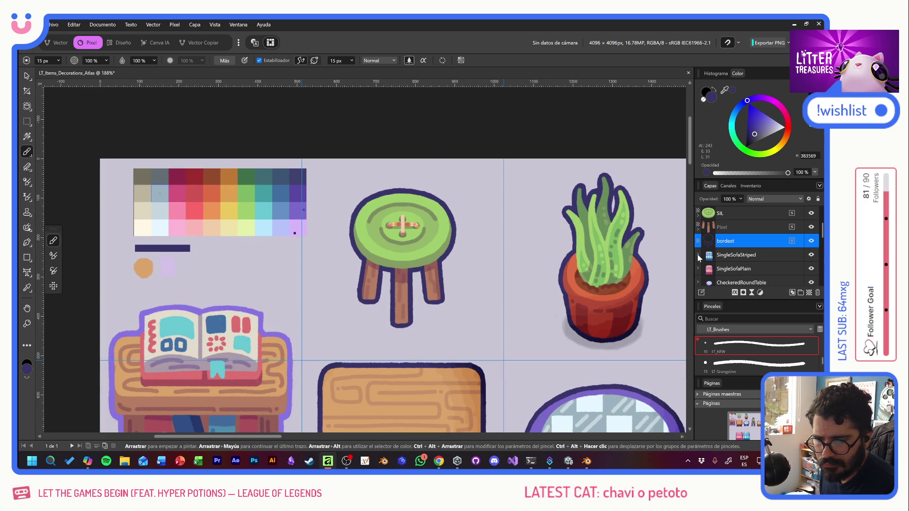
click(807, 293)
double_click(722, 241)
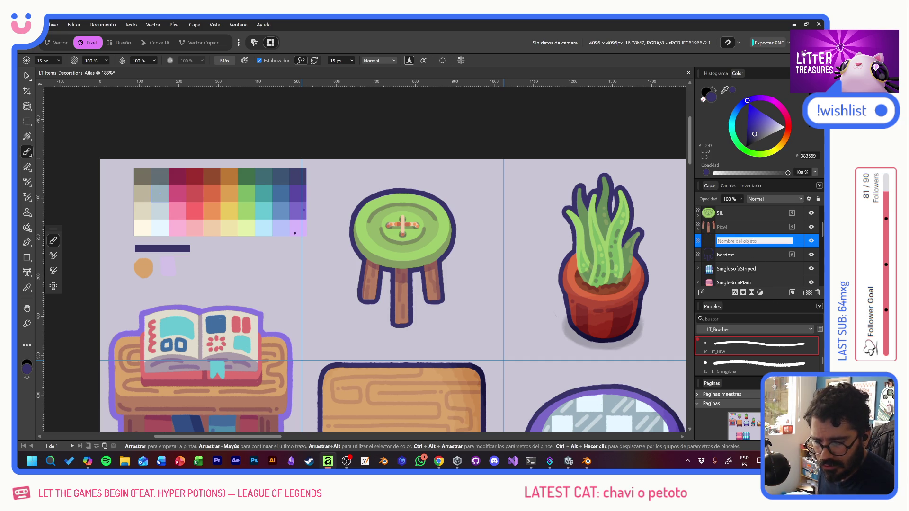
text(shadow)
key(Return)
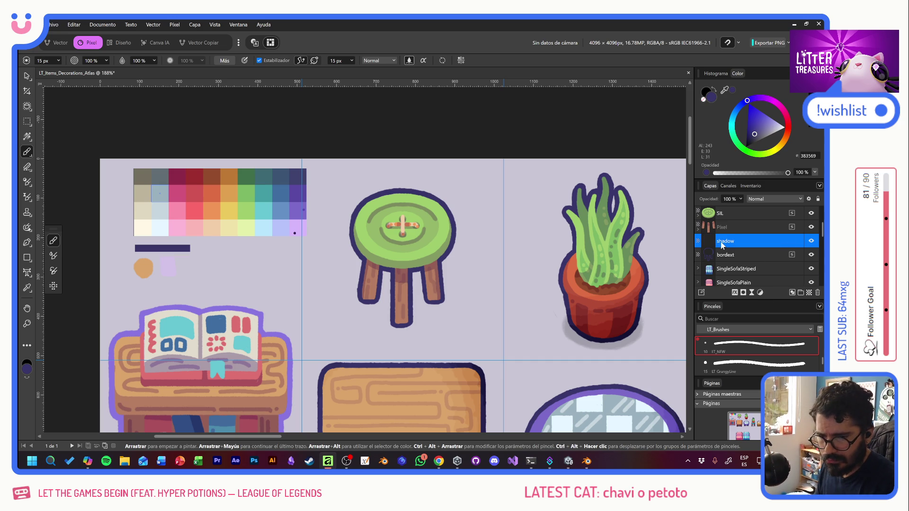
Paint a black shadow around the stool's seat with the LT Overlay brush
scroll(757, 350, down, 3)
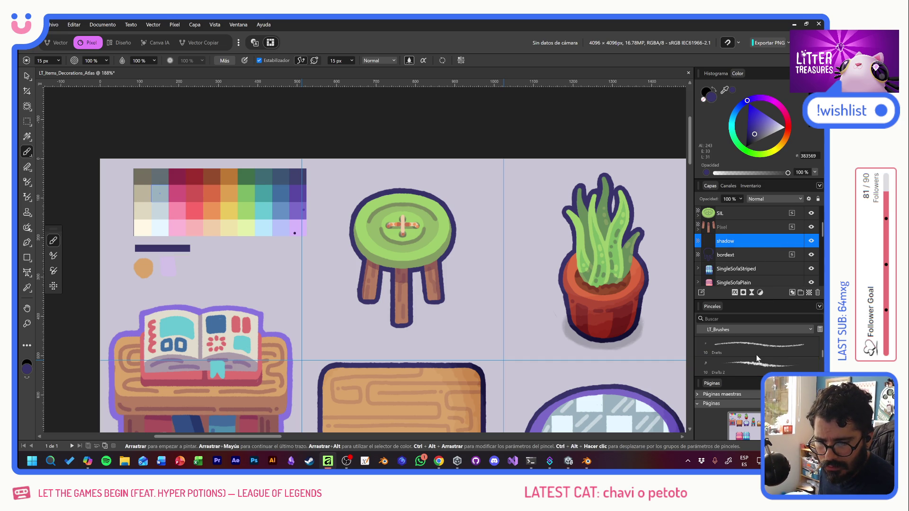
click(751, 351)
mouse_move(394, 276)
mouse_down()
mouse_move(358, 280)
mouse_move(419, 303)
mouse_up()
key(ctrl+z)
click(746, 147)
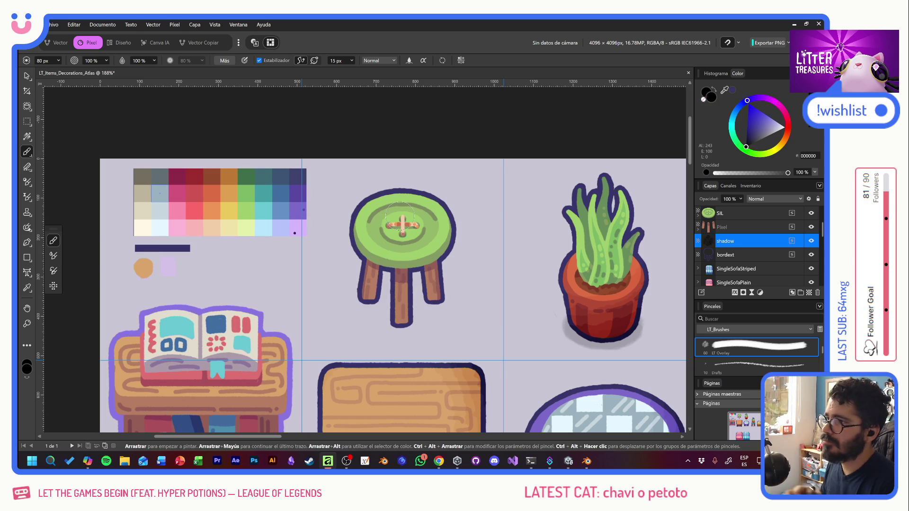
mouse_move(402, 190)
mouse_down()
mouse_move(362, 222)
mouse_move(363, 252)
mouse_move(379, 258)
mouse_up()
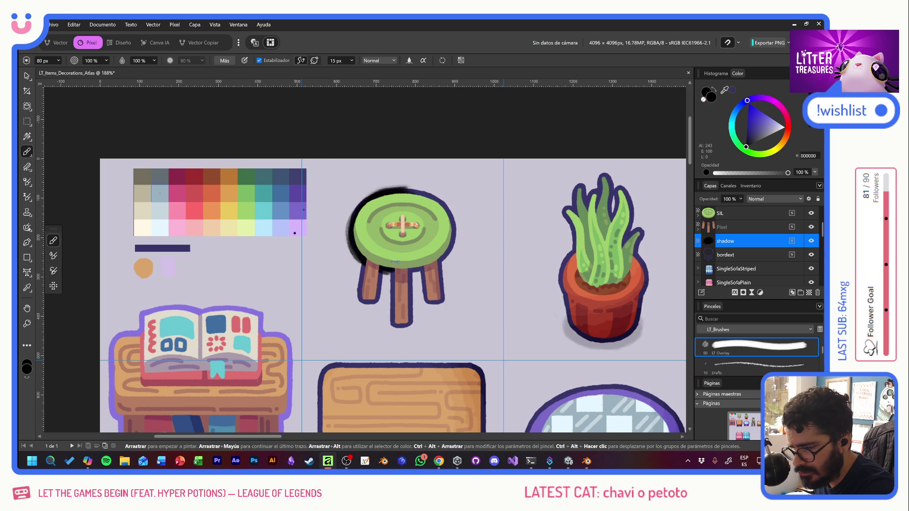
mouse_move(439, 247)
mouse_down()
mouse_move(454, 239)
mouse_move(455, 223)
mouse_move(445, 220)
mouse_up()
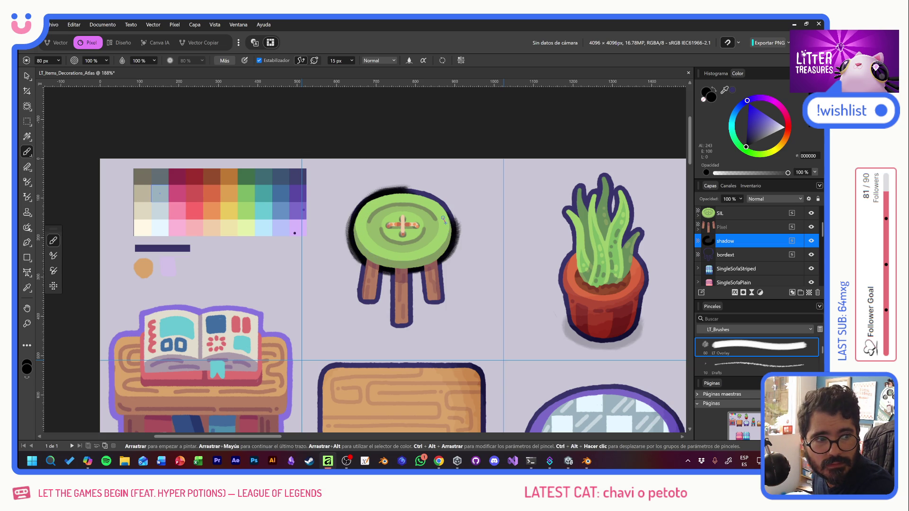
mouse_move(444, 219)
mouse_down()
mouse_move(453, 216)
mouse_move(442, 204)
mouse_move(423, 194)
mouse_move(417, 204)
mouse_up()
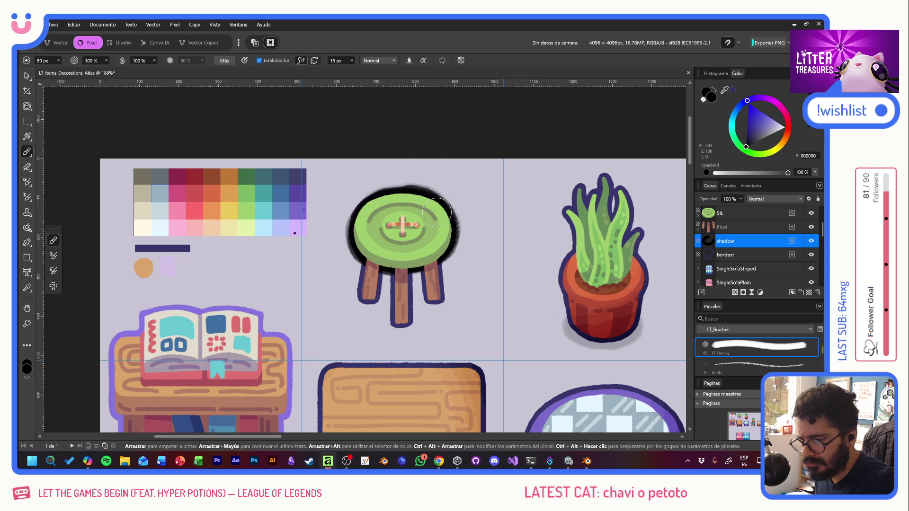
Nudge the shadow down, set its opacity to 20% and place it below bordext
click(26, 76)
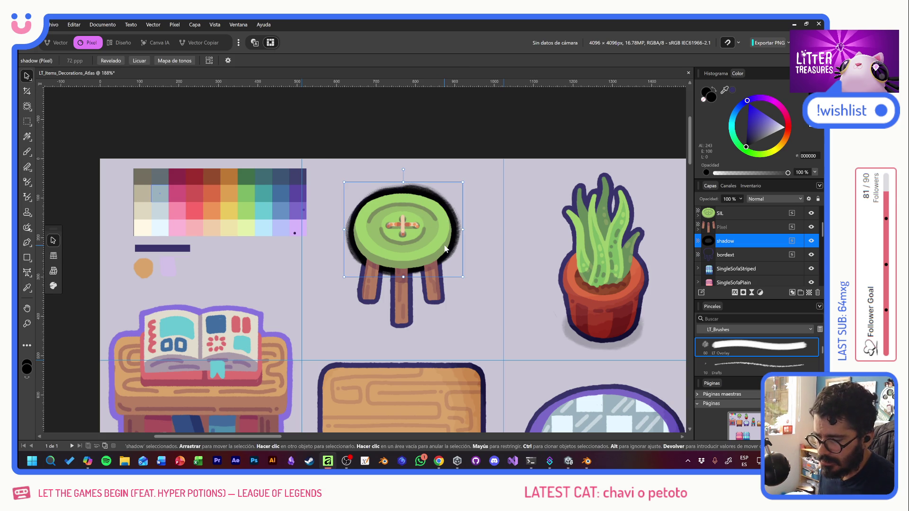
key(shift+Down)
key(shift+Down)
key(shift+Down)
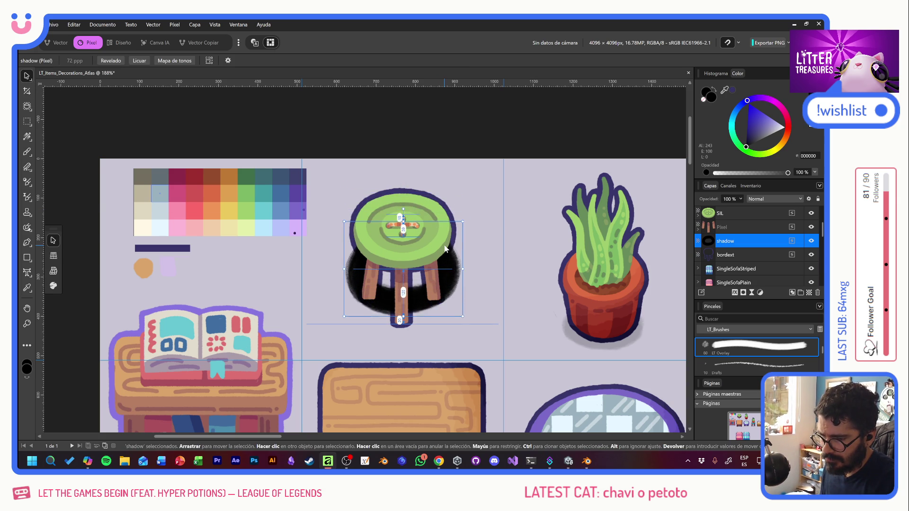
key(shift+Down)
key(shift+Down)
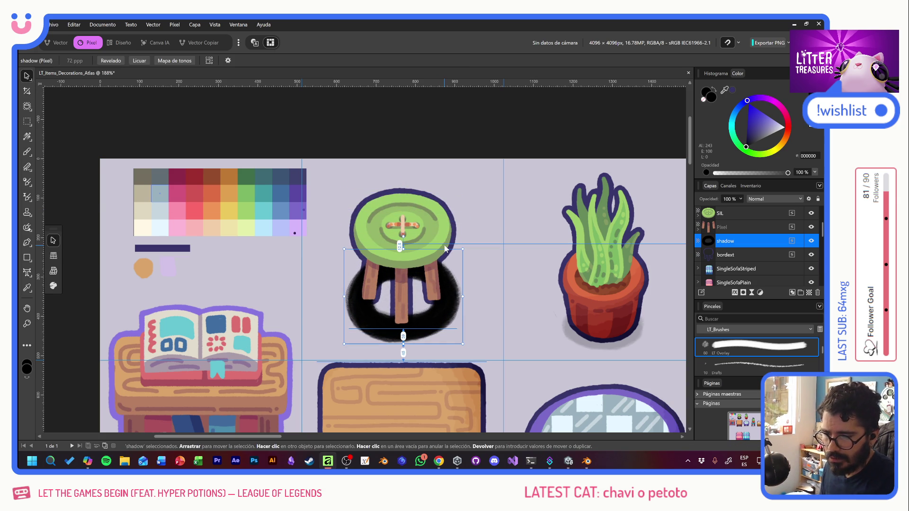
click(728, 200)
text(20)
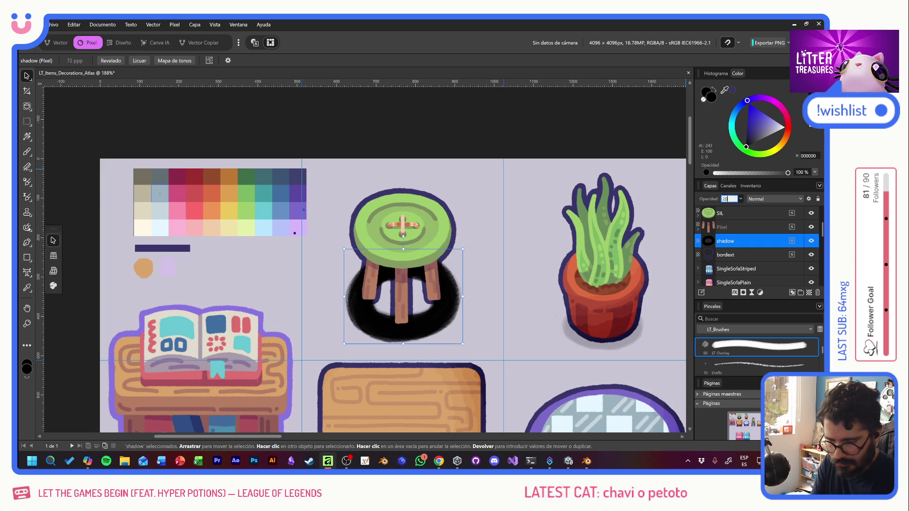
key(Return)
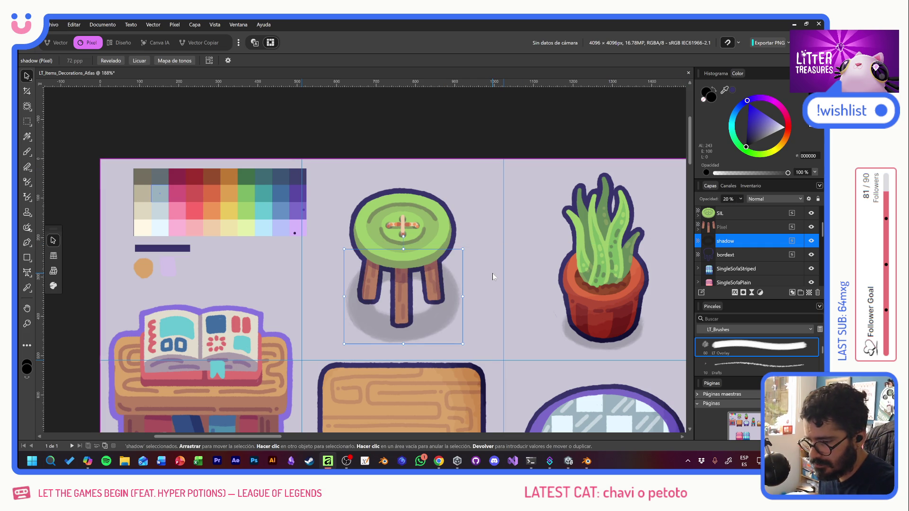
drag(734, 244, 739, 263)
scroll(757, 256, down, 1)
click(758, 269)
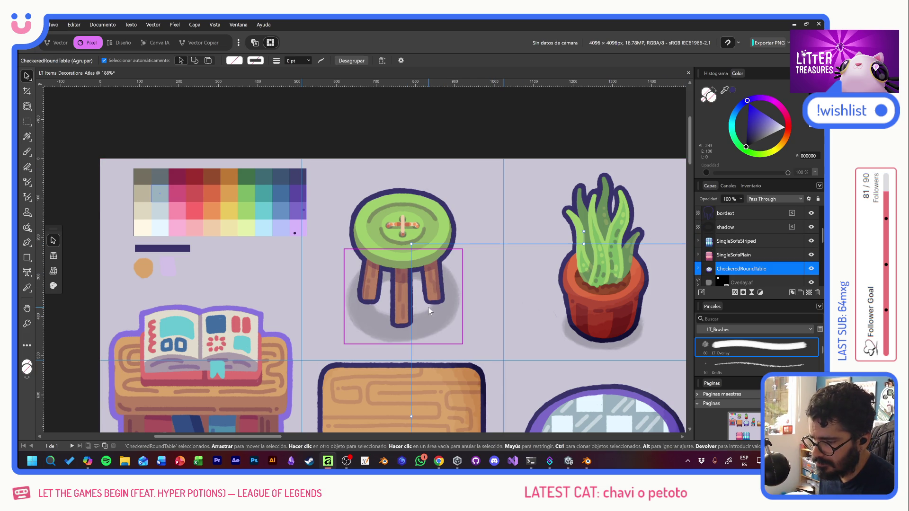
Shrink the shadow to sit under the stool and add shadow beneath the middle leg
key(b)
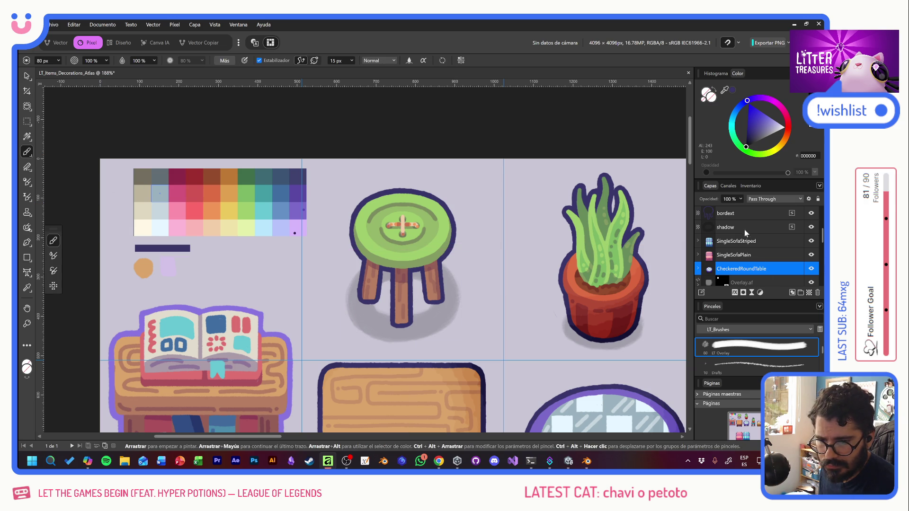
click(742, 227)
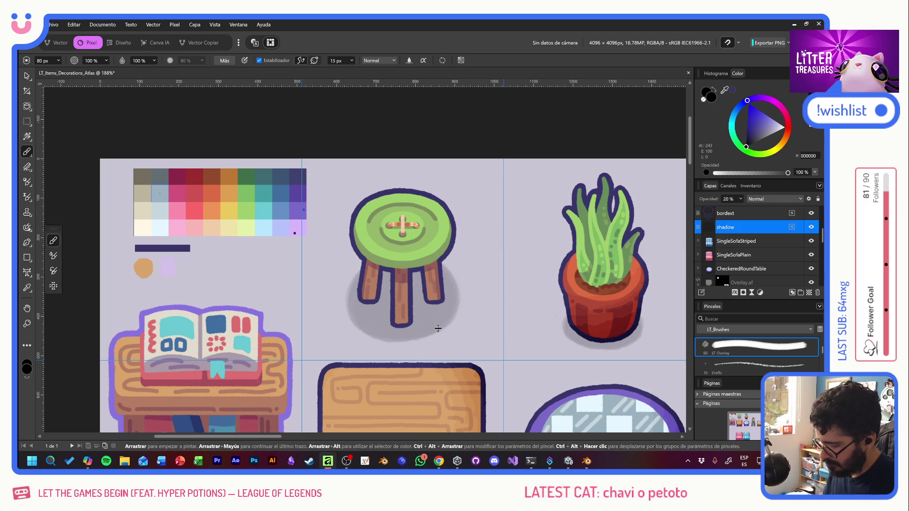
click(27, 76)
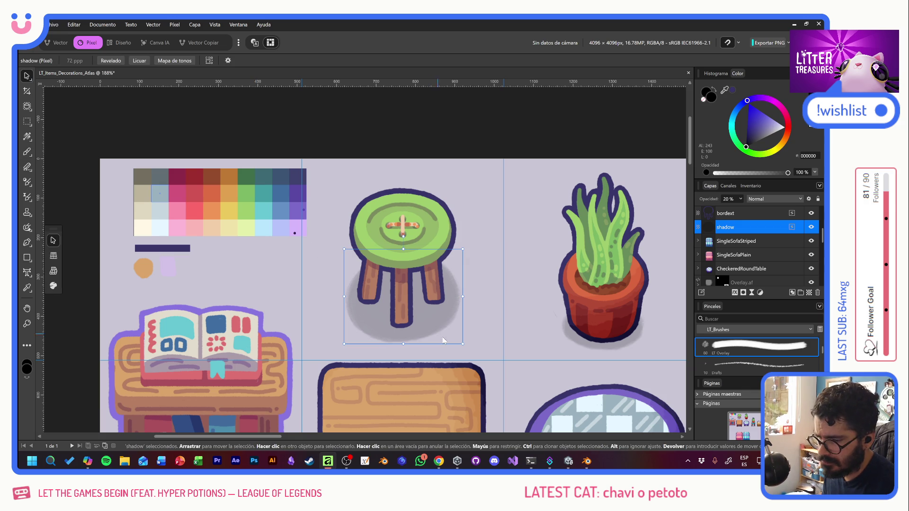
drag(459, 338, 430, 310)
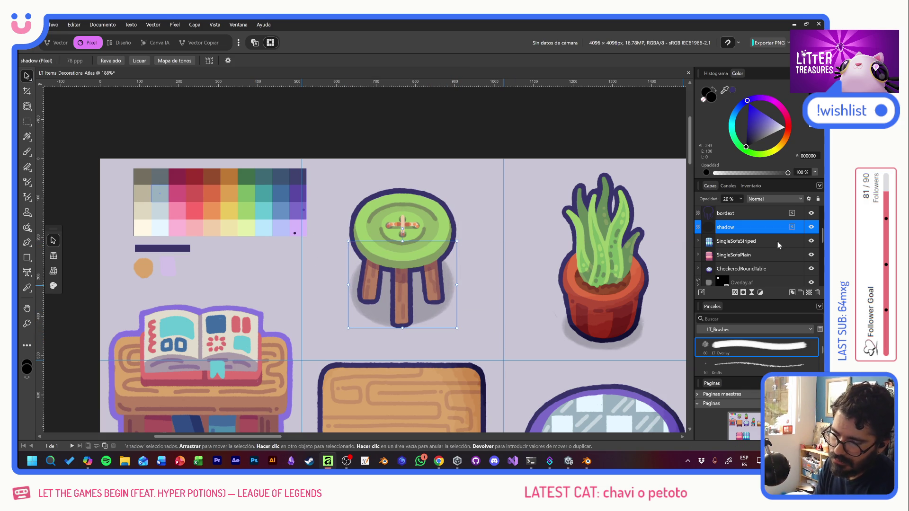
click(27, 151)
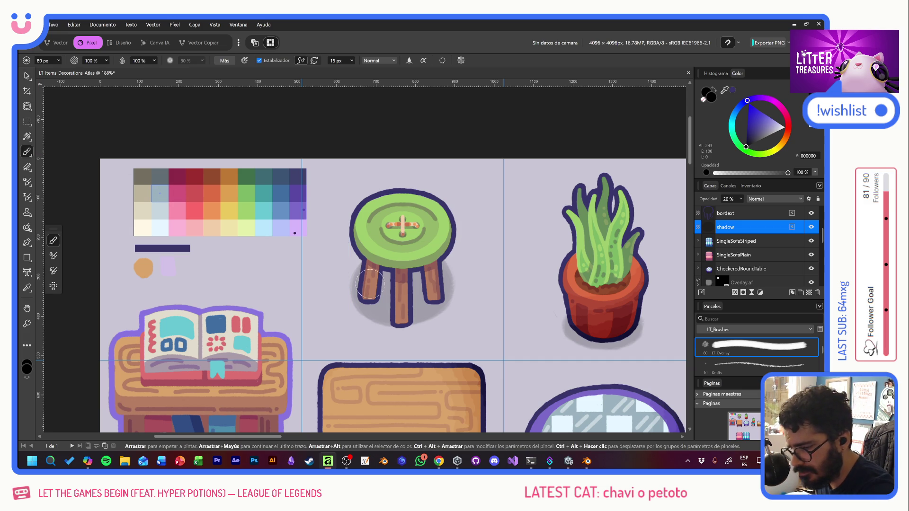
drag(391, 331, 400, 324)
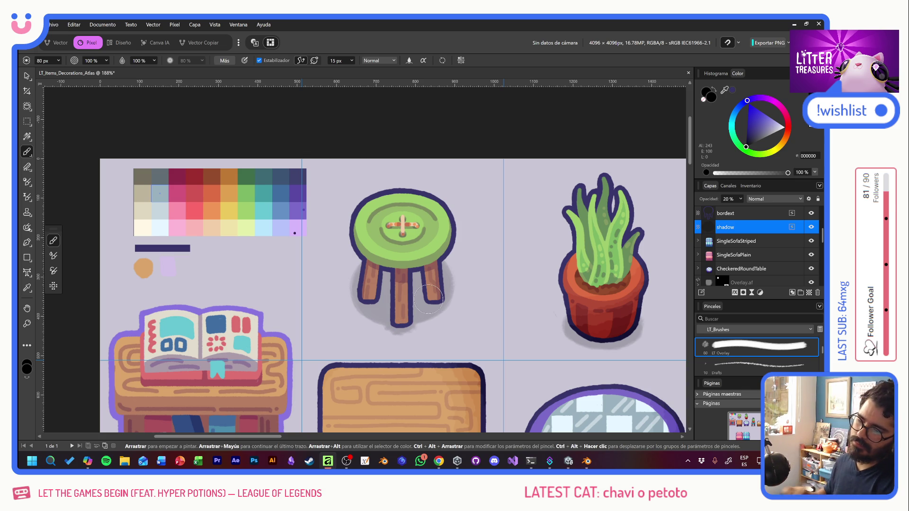
key(v)
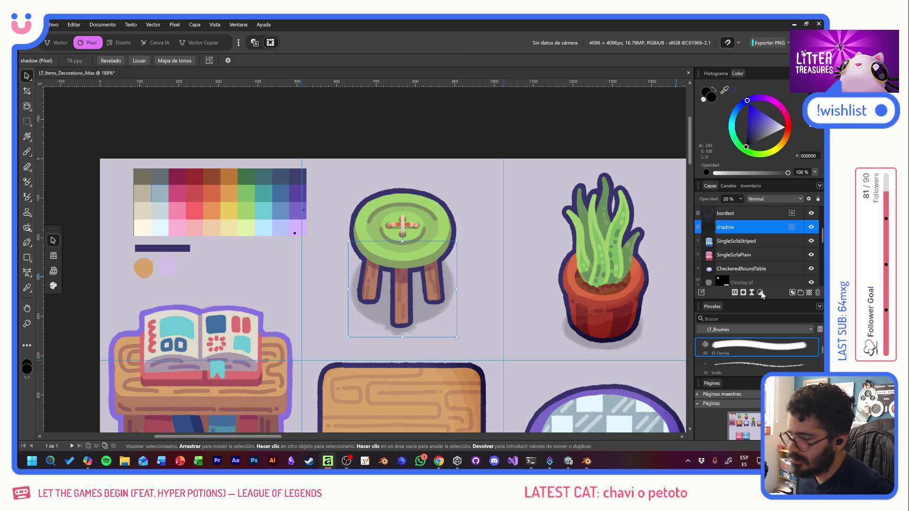
Group the Pixel, SIL, Pixel and bordext layers into a group named Art
scroll(746, 248, up, 1)
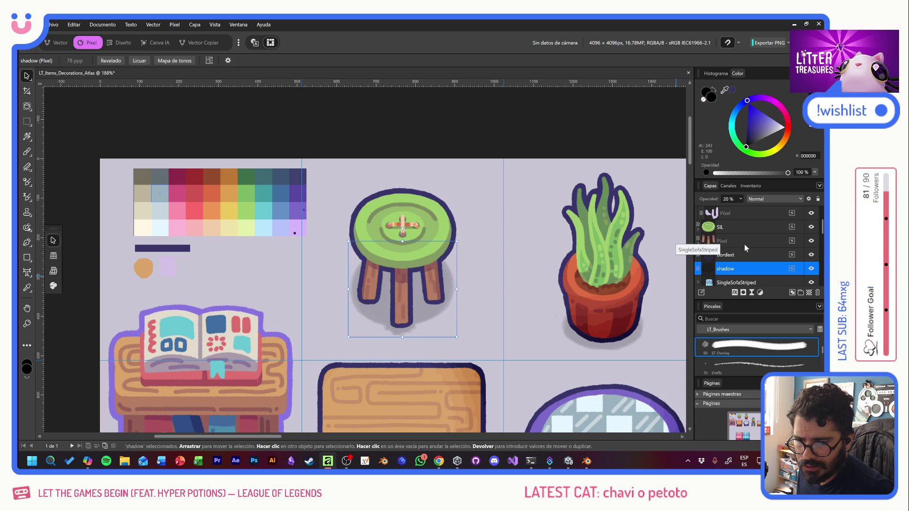
click(746, 256)
scroll(743, 241, up, 1)
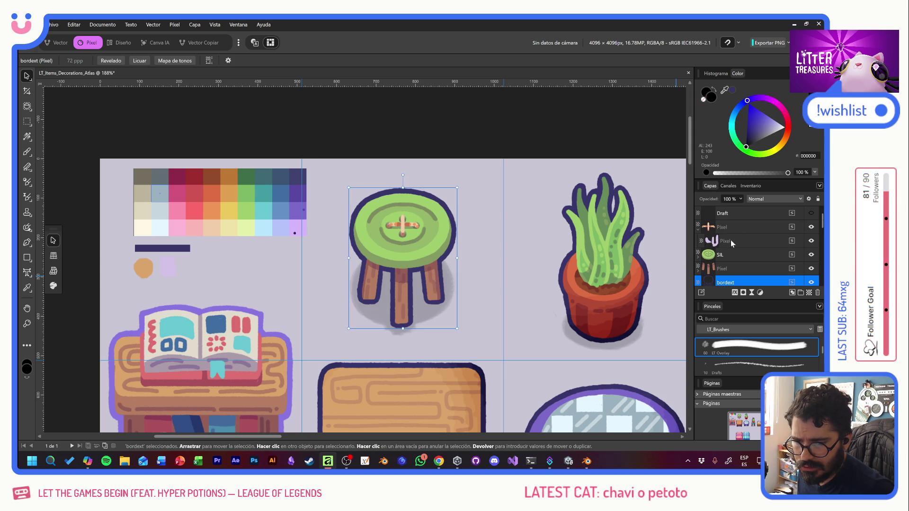
click(700, 230)
shift+click(741, 232)
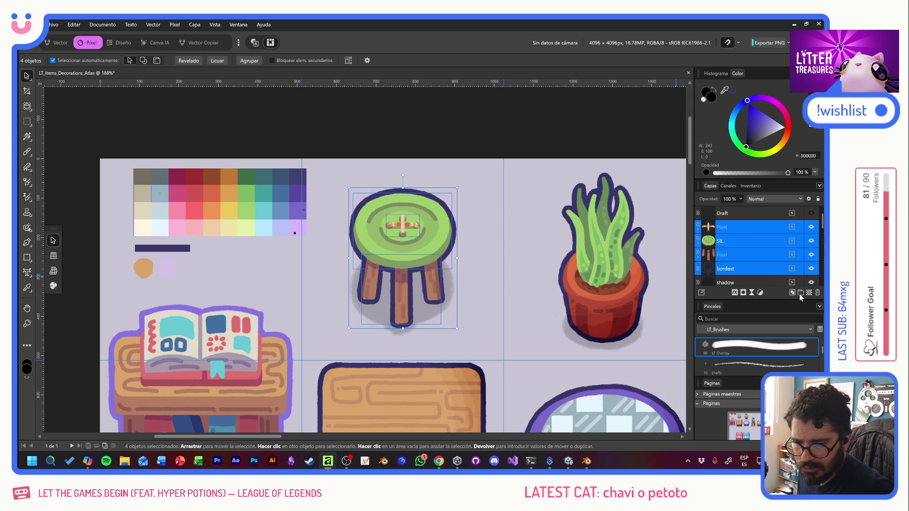
click(799, 293)
double_click(725, 228)
text(Art)
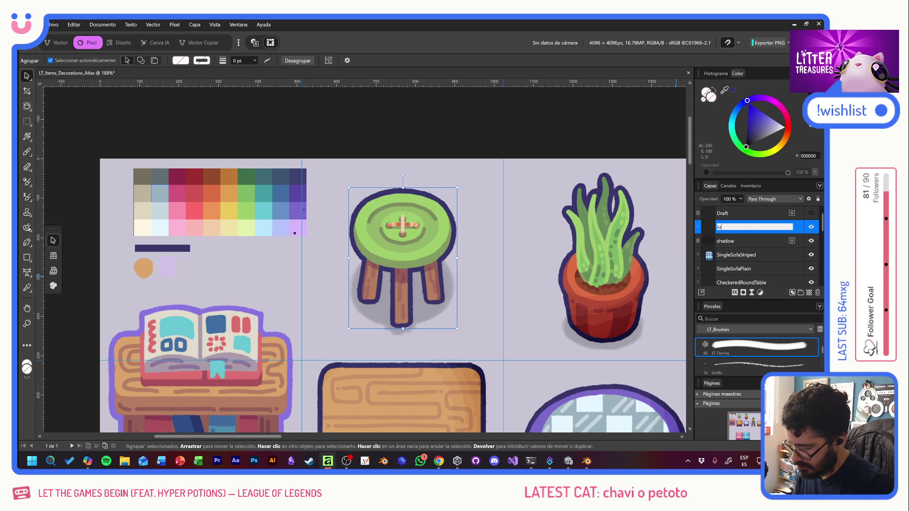
key(Return)
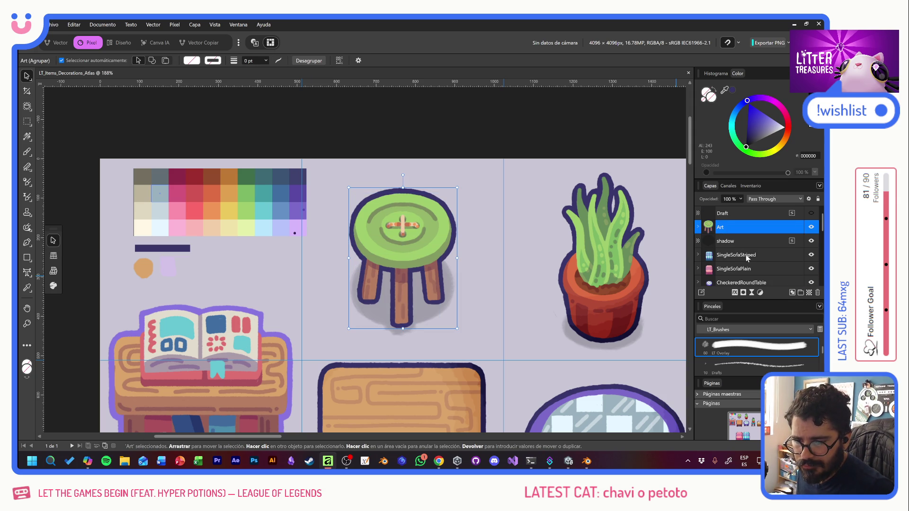
Duplicate the sofa's Overlay.af layer above Art and position it over the stool
click(697, 255)
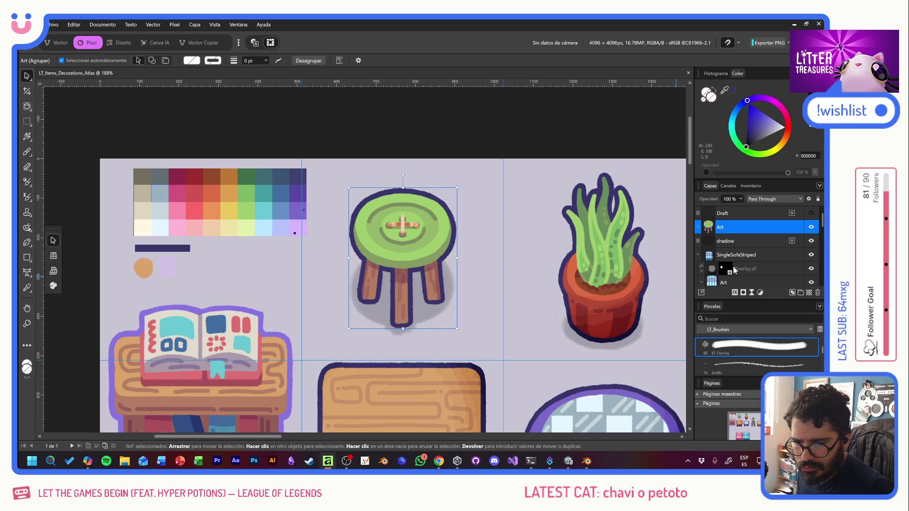
click(762, 269)
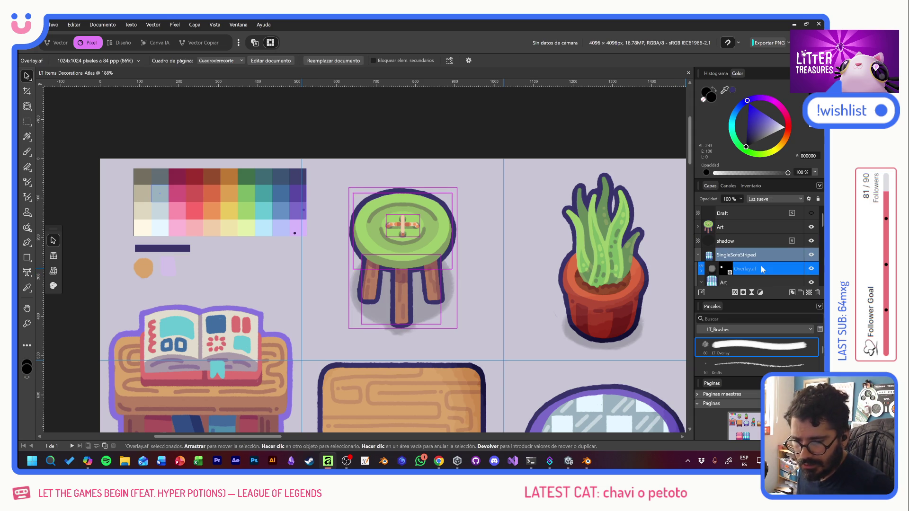
key(ctrl+j)
mouse_move(756, 271)
mouse_down()
mouse_move(739, 215)
mouse_move(724, 231)
mouse_up()
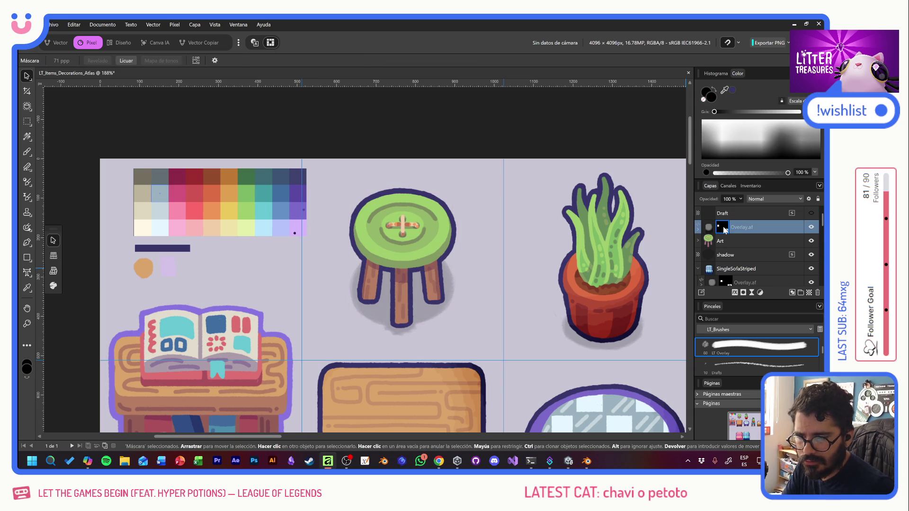
scroll(522, 324, down, 5)
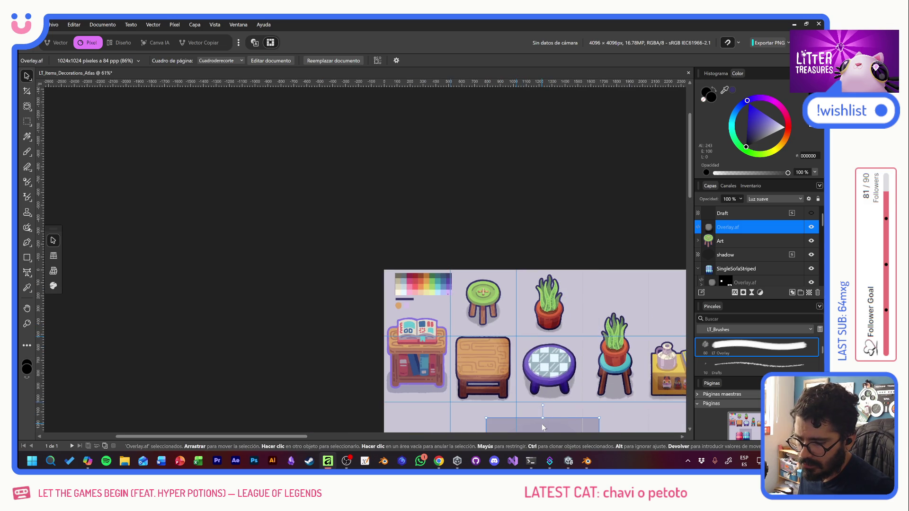
drag(543, 310, 470, 238)
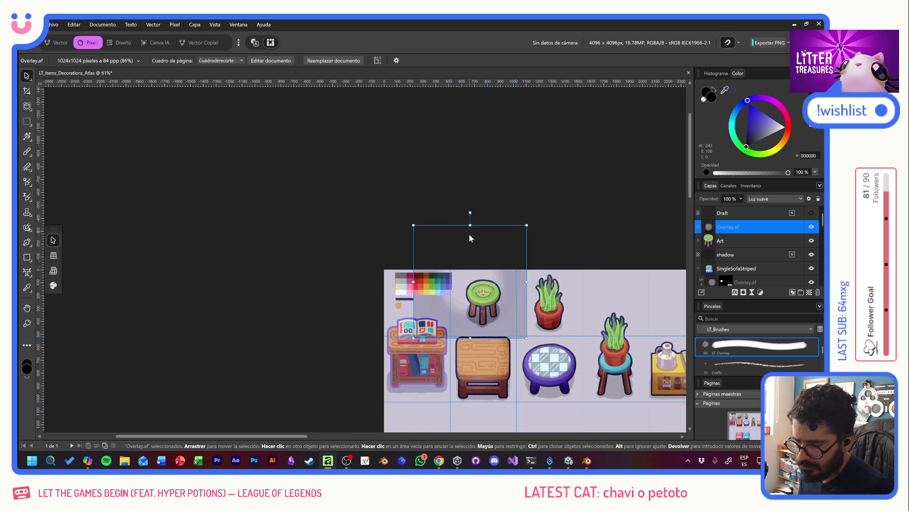
scroll(504, 303, up, 5)
mouse_move(511, 299)
mouse_down()
mouse_move(479, 290)
mouse_move(498, 288)
mouse_up()
Mask the overlay copy to the stool's silhouette and clear the selection
ctrl+click(709, 240)
click(743, 292)
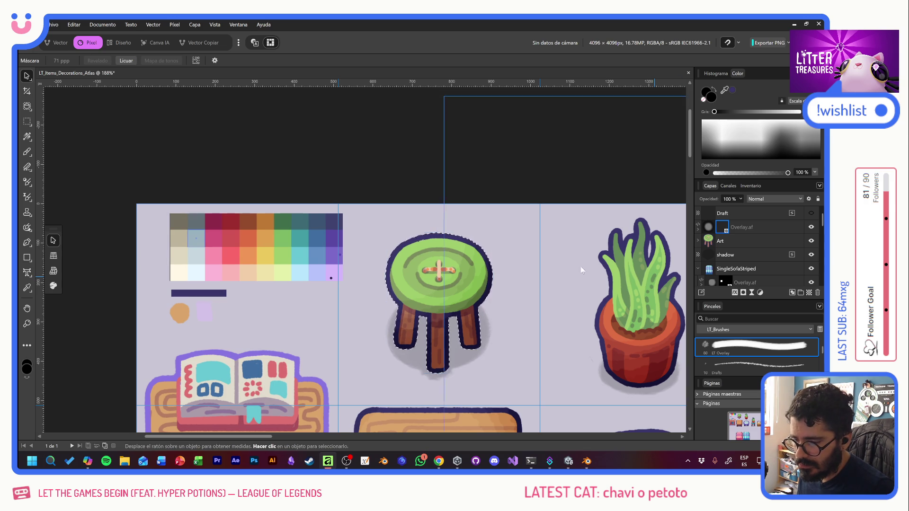
key(ctrl+d)
drag(500, 234, 425, 195)
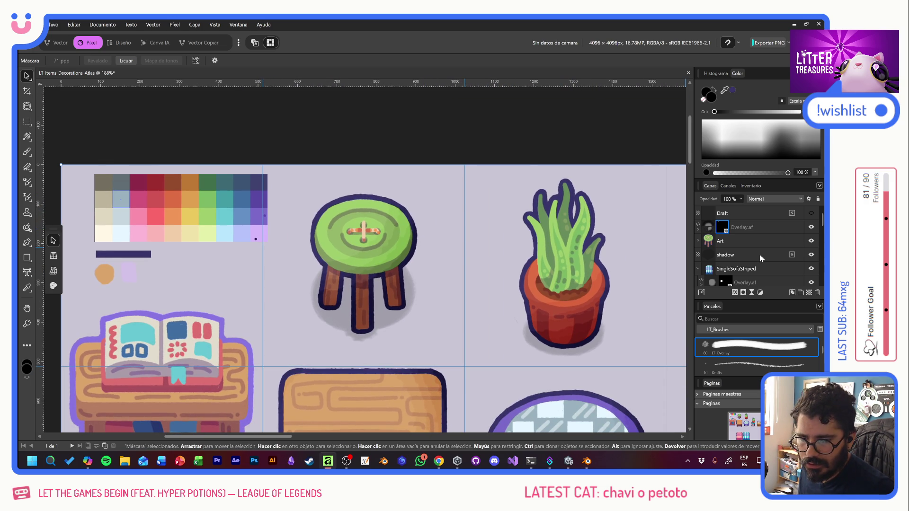
click(757, 228)
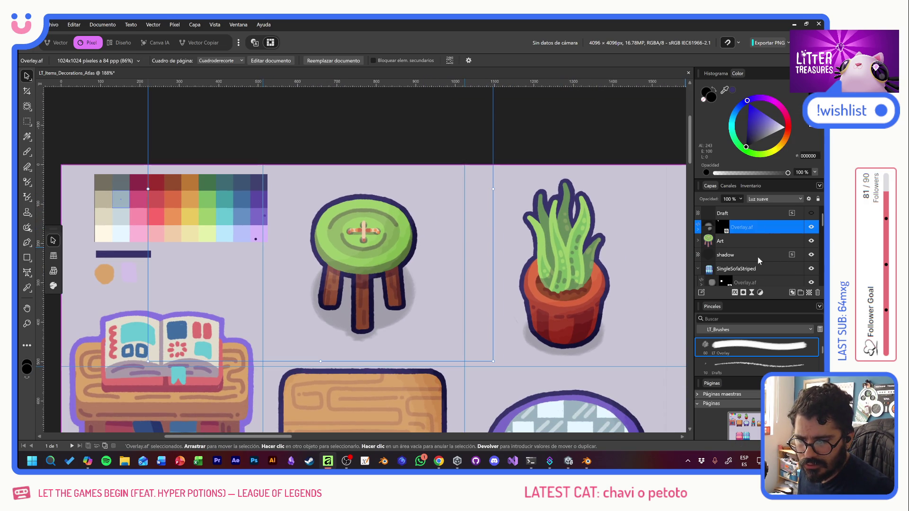
Group Overlay.af, Art and shadow into a group named ButtonStool
shift+click(759, 256)
click(800, 294)
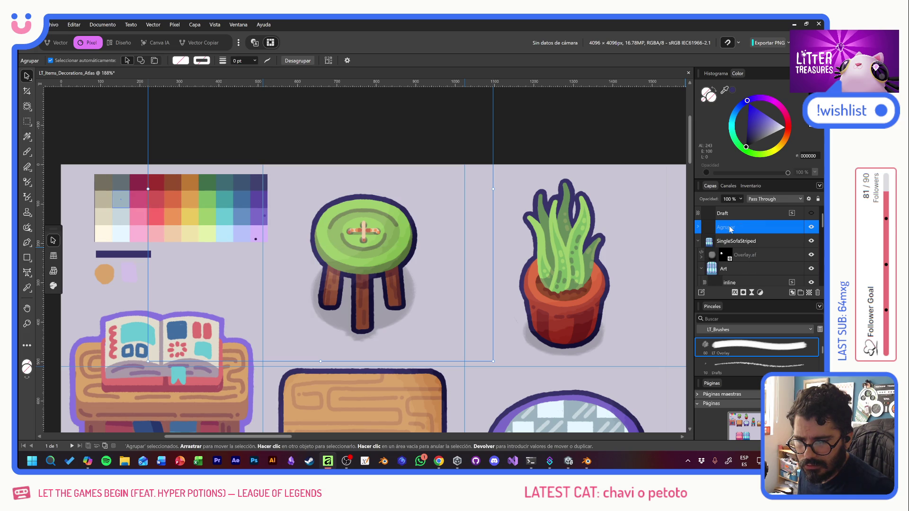
text(ButtonStool)
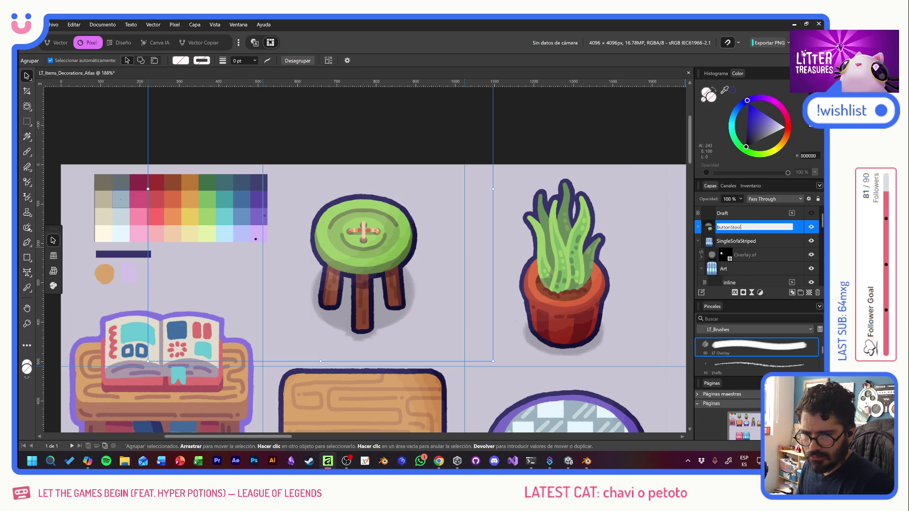
key(Return)
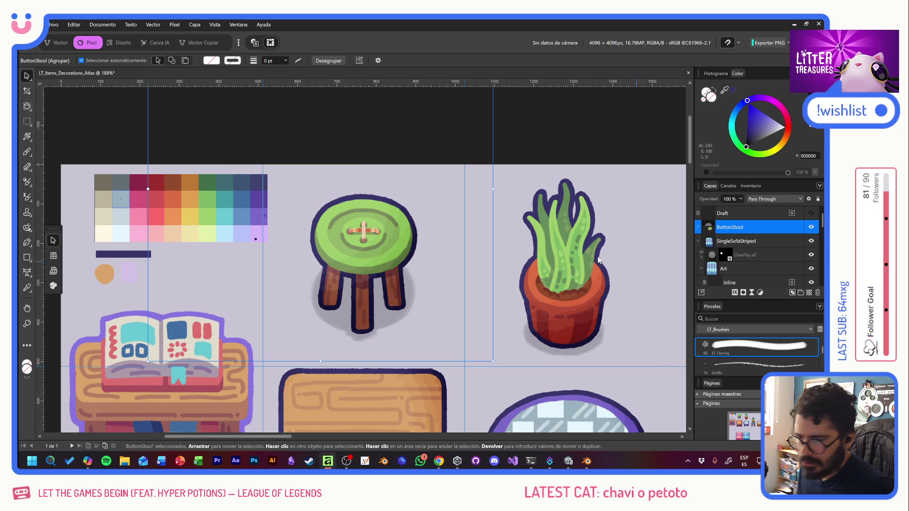
Move the PALETA palette slightly left and cancel the export dialog
click(126, 198)
drag(127, 198, 115, 205)
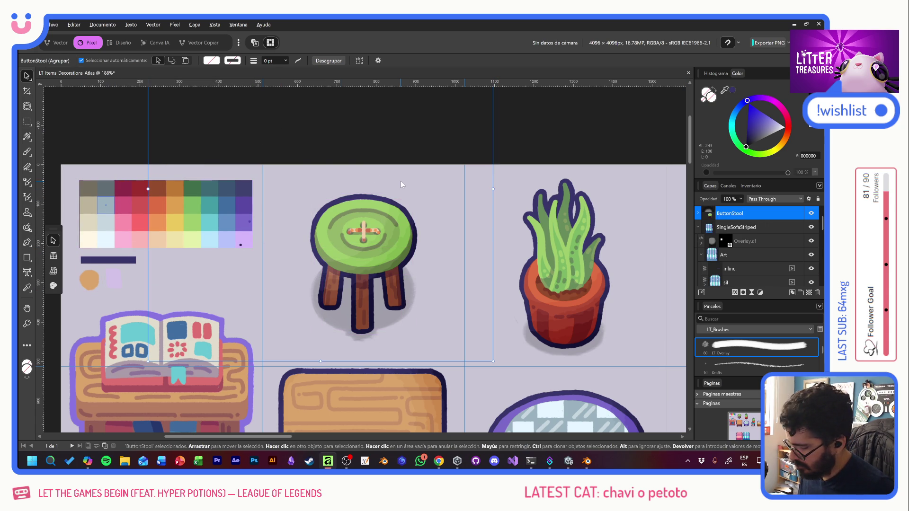
key(ctrl+shift+alt+s)
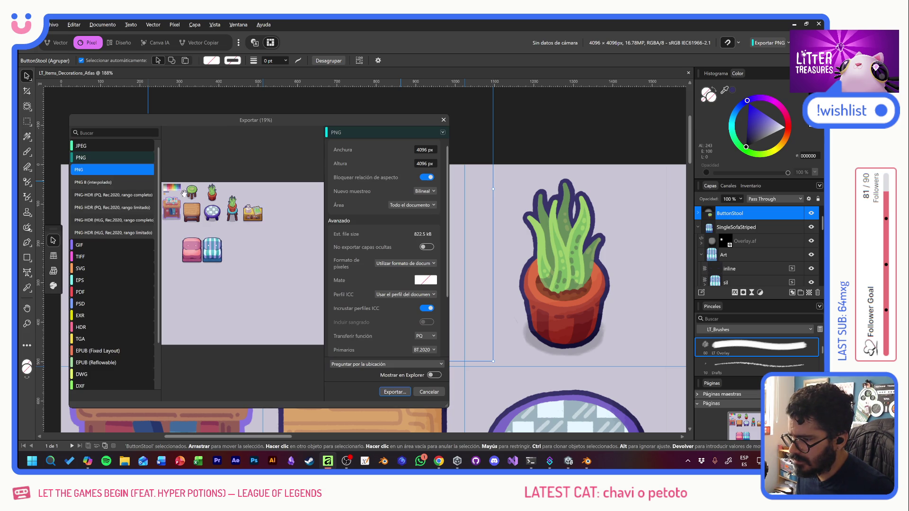
click(425, 393)
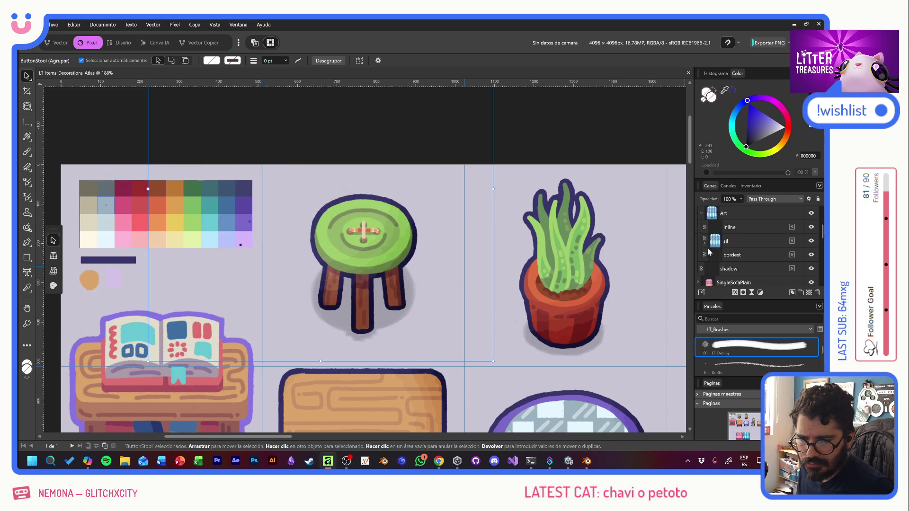
click(698, 228)
Fill the stool seat's Color layer under ButtonStool > Art > SIL with the yellow swatch
click(698, 214)
click(702, 242)
scroll(702, 239, down, 1)
click(704, 227)
click(749, 242)
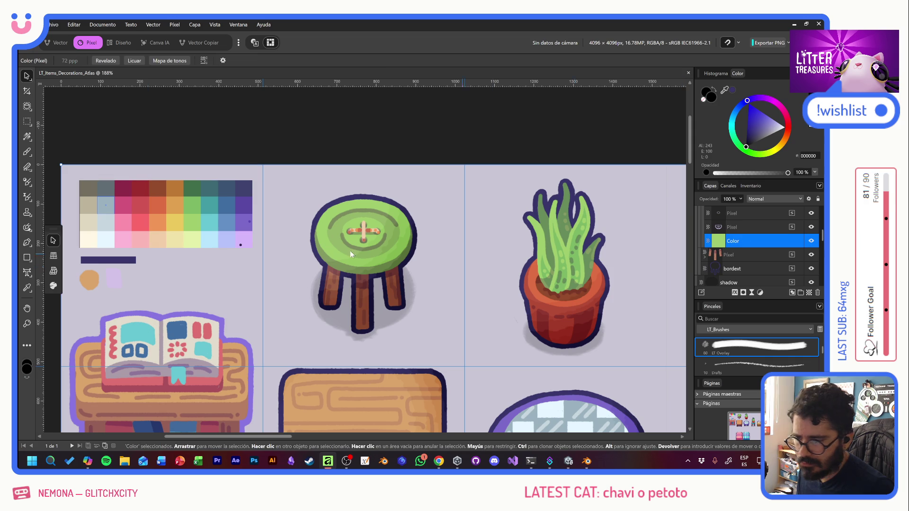
click(27, 152)
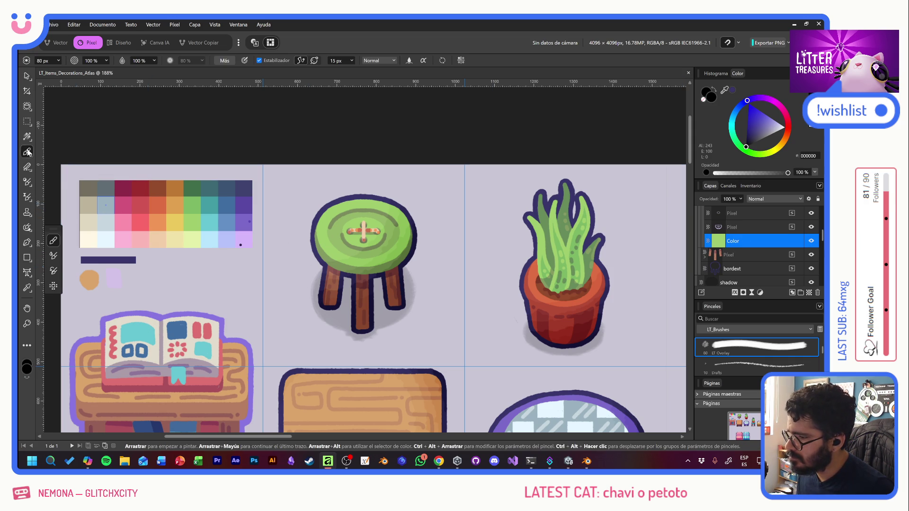
alt+click(174, 222)
key(alt+BackSpace)
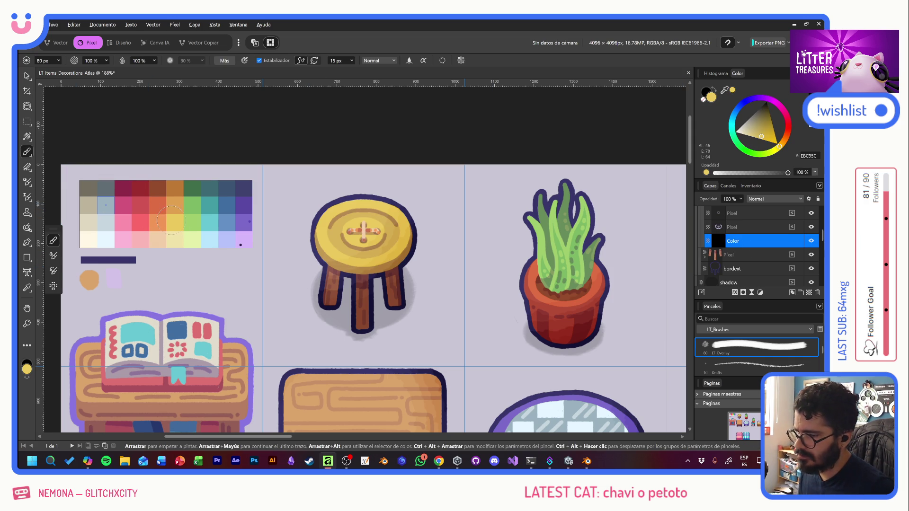
Return to the Move tool and select the Overlay.af layer
click(26, 76)
click(280, 112)
scroll(773, 266, down, 5)
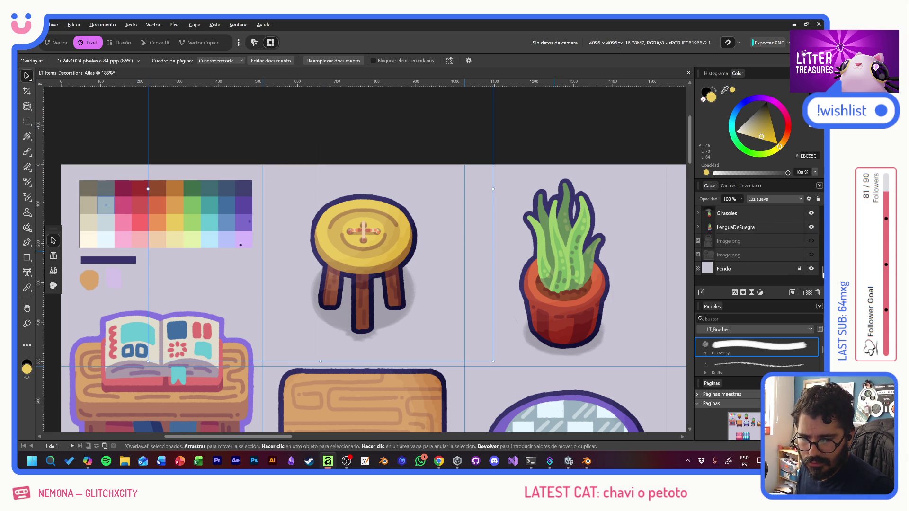
Hide the Fondo layer and export the atlas as PNG, replacing Items_Decorations_Atlas.png
click(811, 268)
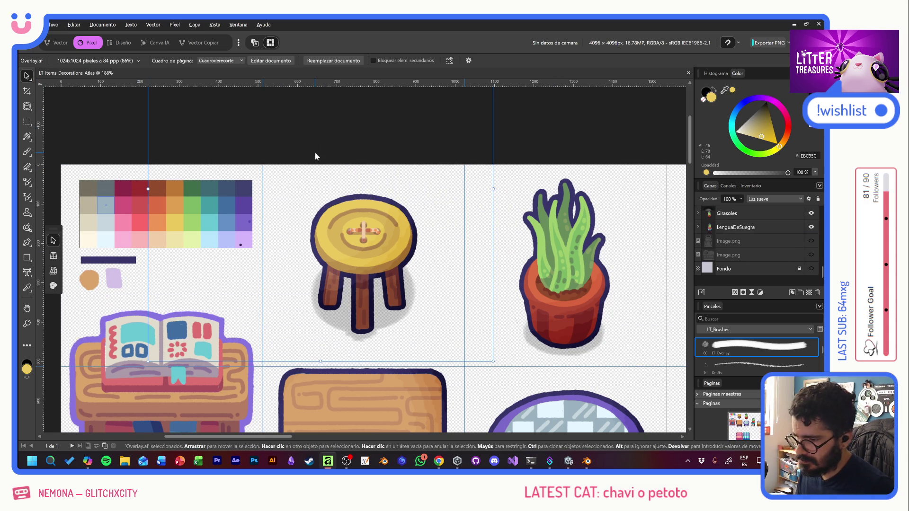
key(ctrl+alt+shift+w)
click(396, 392)
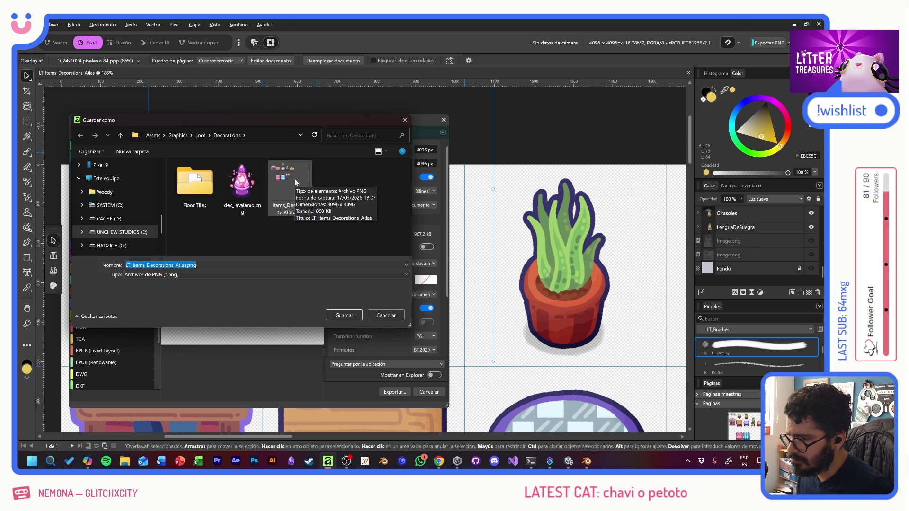
key(Return)
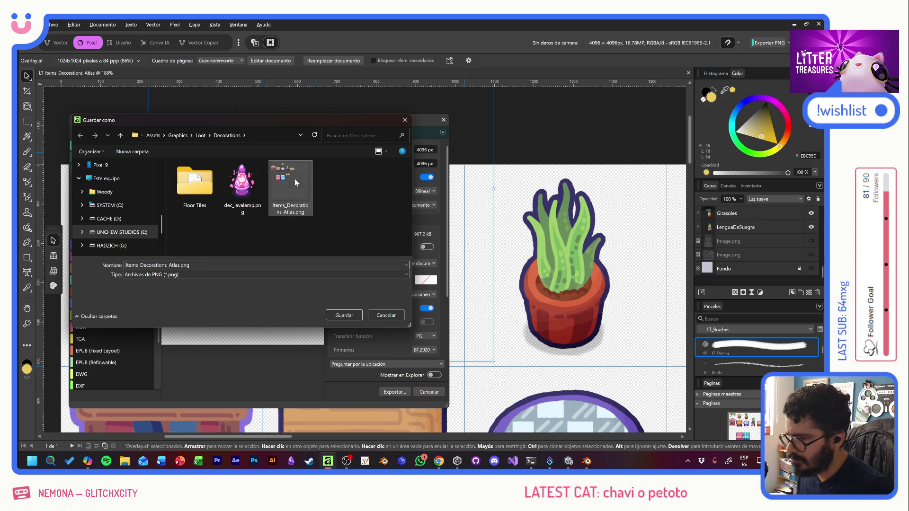
click(464, 270)
key(alt+Tab)
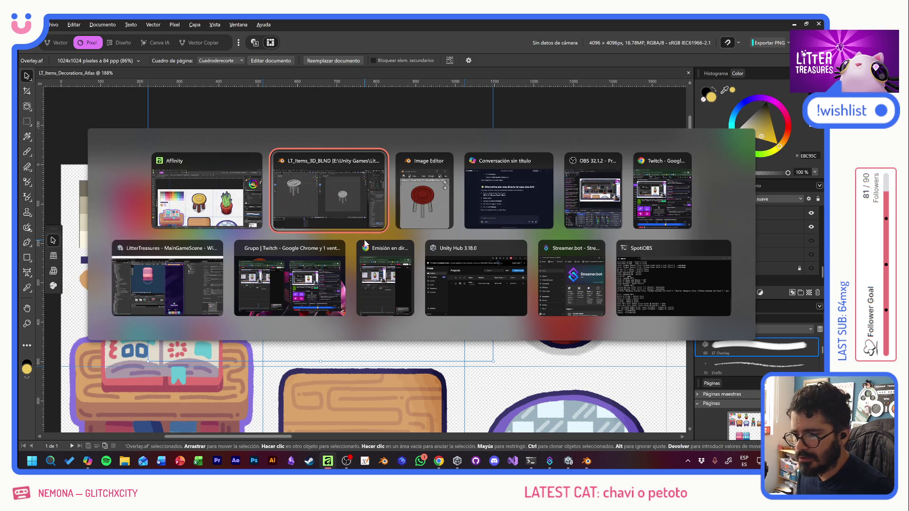
Close Blender's floating Image Editor render preview of the red-seat stool
key(alt+Tab)
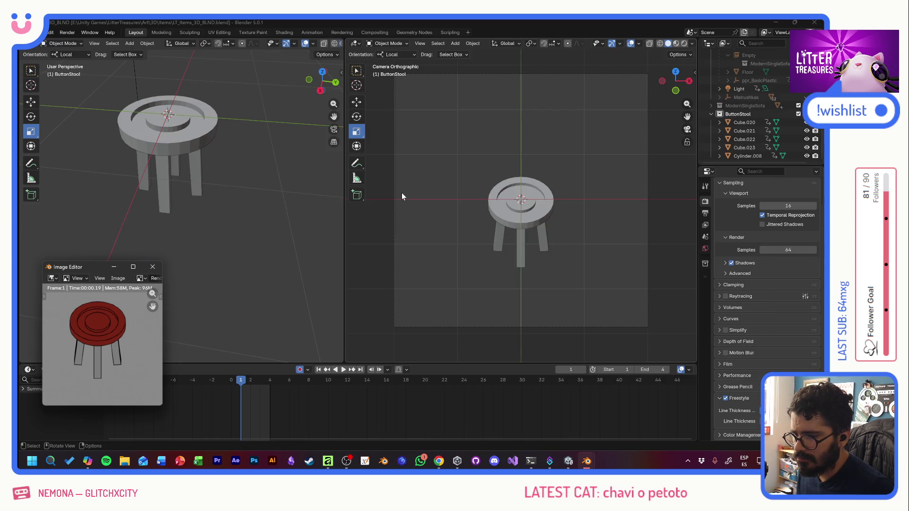
click(153, 268)
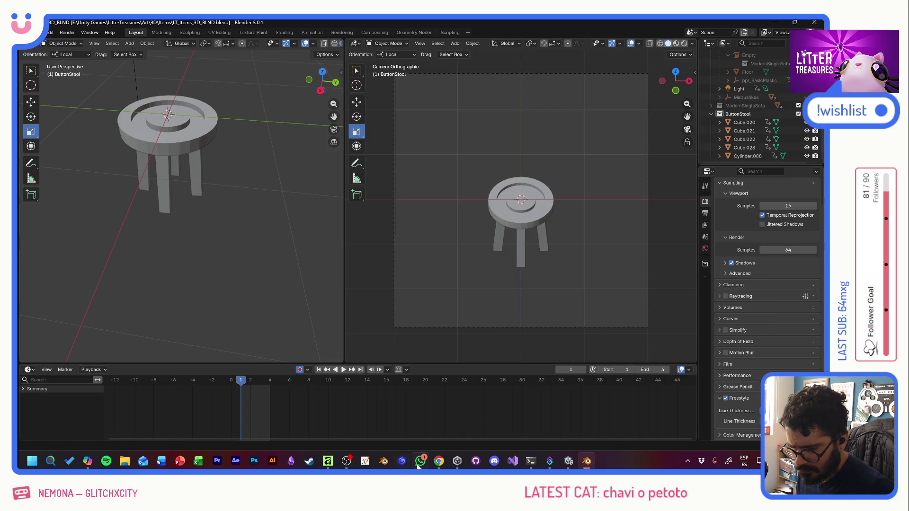
click(568, 461)
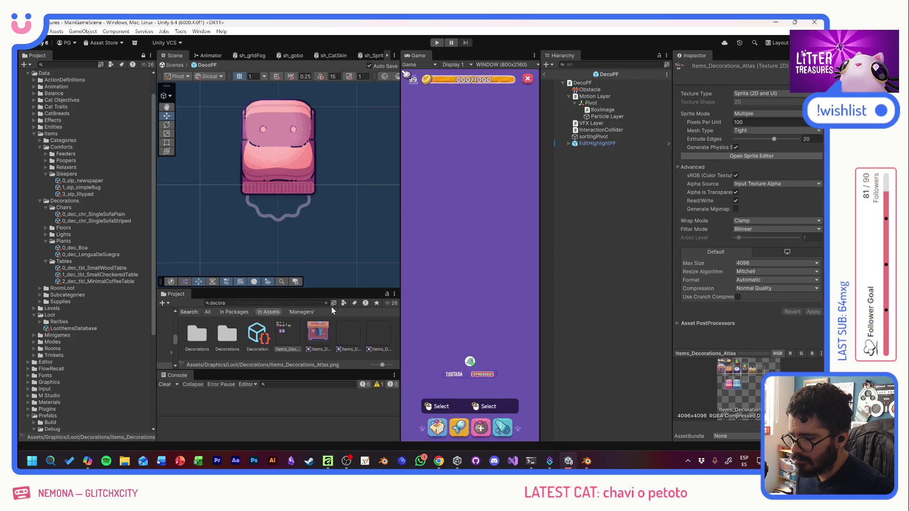
Open the Sprite Editor for the decorations atlas and locate the stool area
click(284, 303)
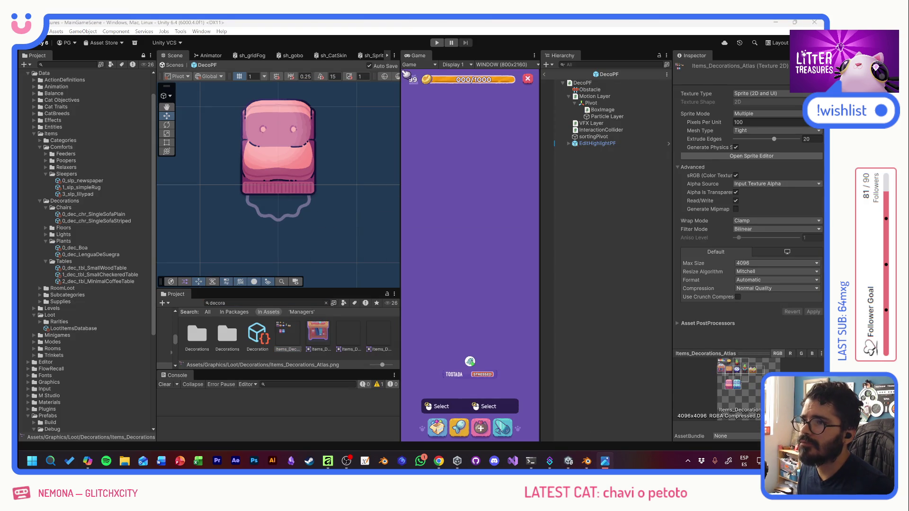
key(alt+Tab)
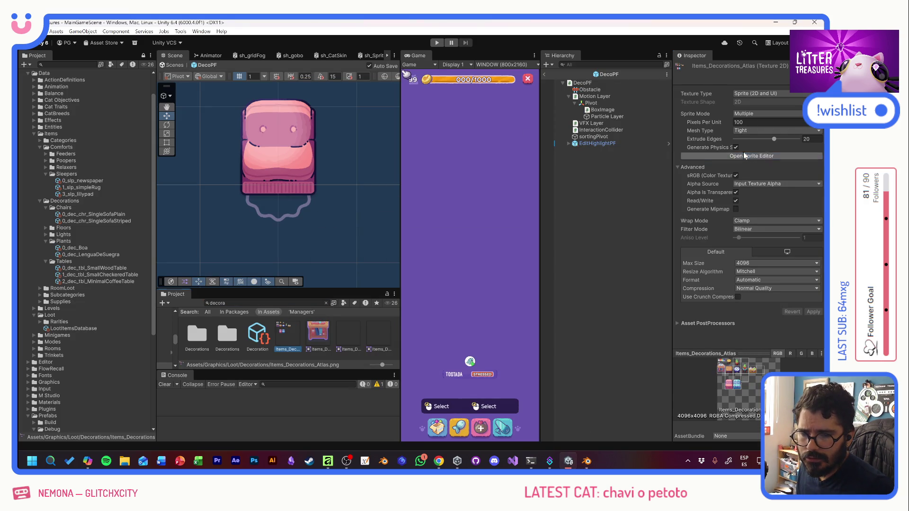
click(745, 155)
scroll(174, 162, up, 3)
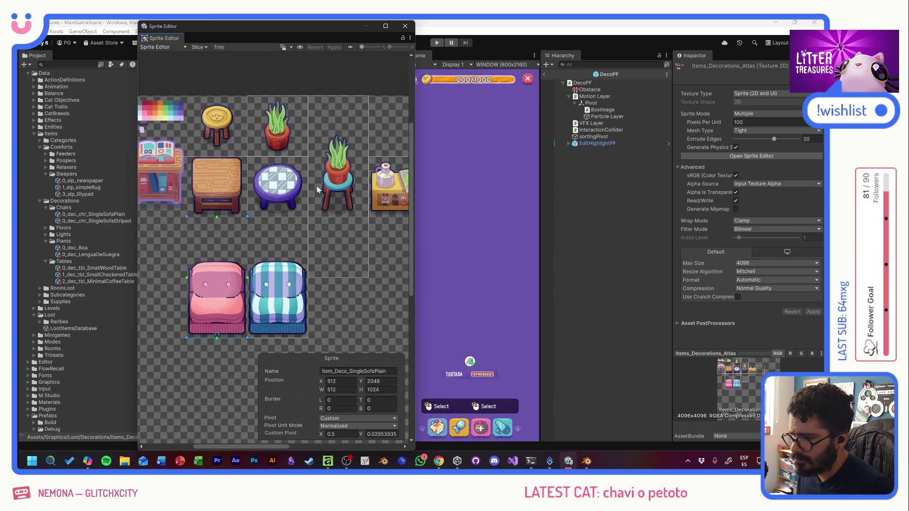
scroll(306, 185, up, 2)
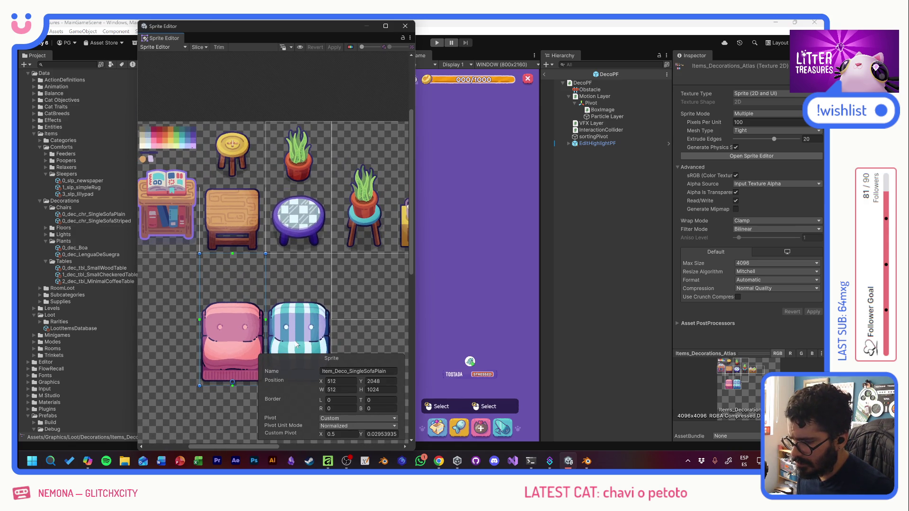
click(301, 157)
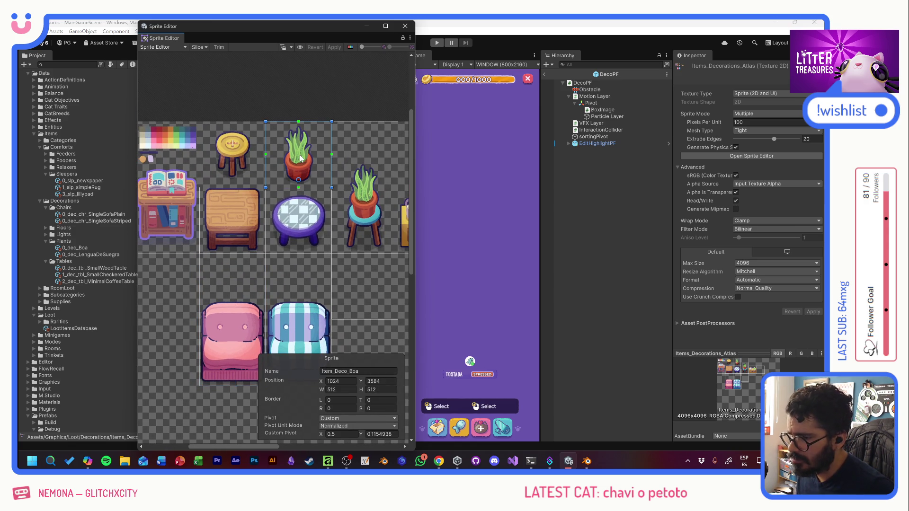
Outline a new sprite around the yellow stool at X 512, Y 3584, 512×512
click(229, 132)
mouse_move(198, 122)
mouse_down()
mouse_move(226, 137)
mouse_move(264, 187)
mouse_up()
click(340, 390)
text(512)
key(Tab)
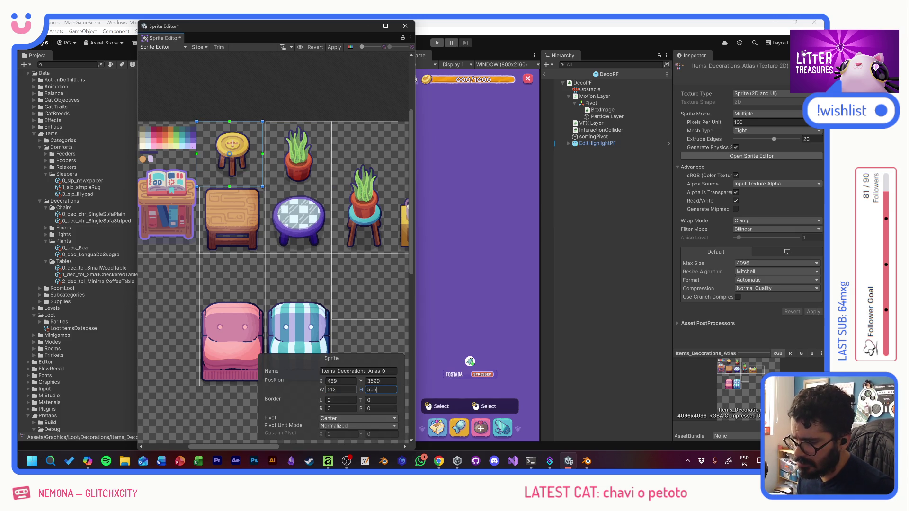
key(BackSpace)
key(BackSpace)
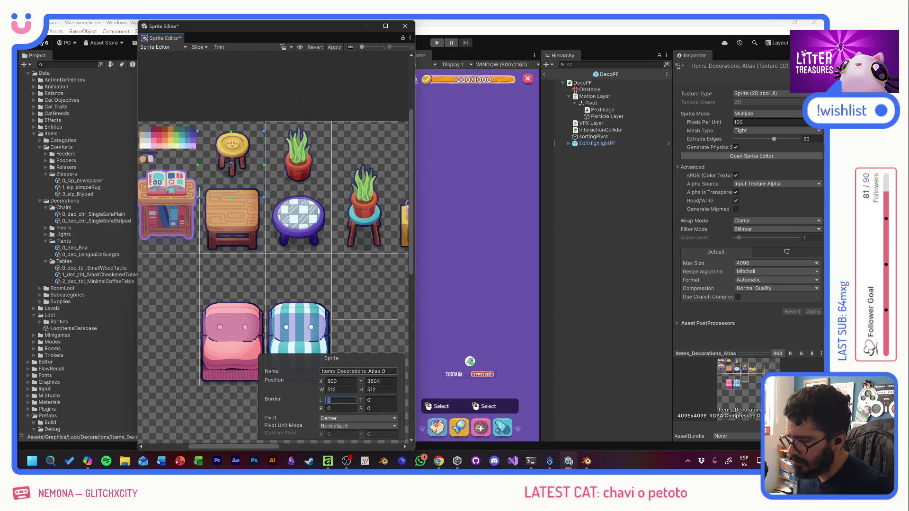
click(339, 381)
text(512)
key(Tab)
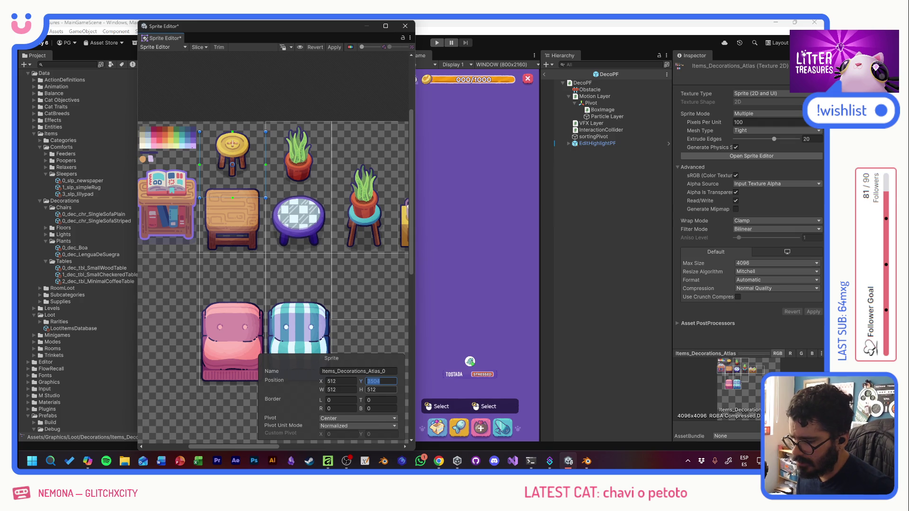
text(0)
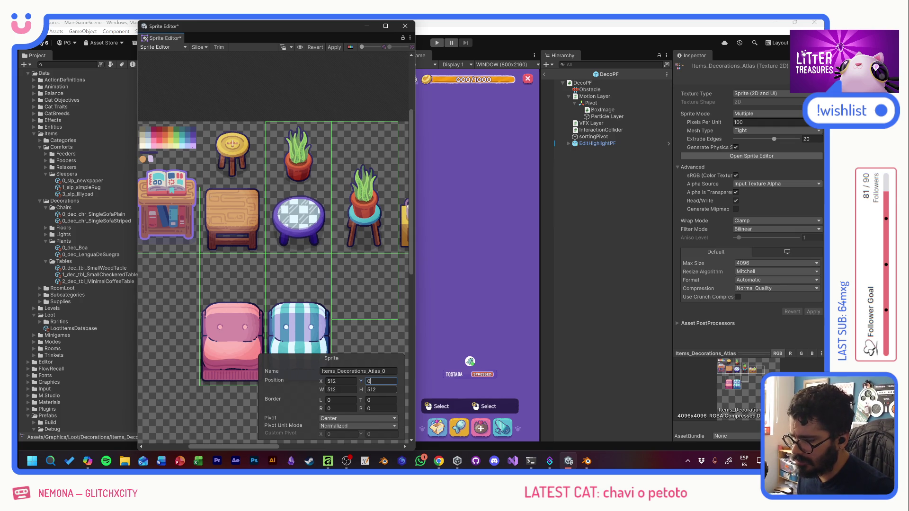
text(3584)
Move the stool sprite's pivot down to its feet with pivot X 0.5
click(254, 164)
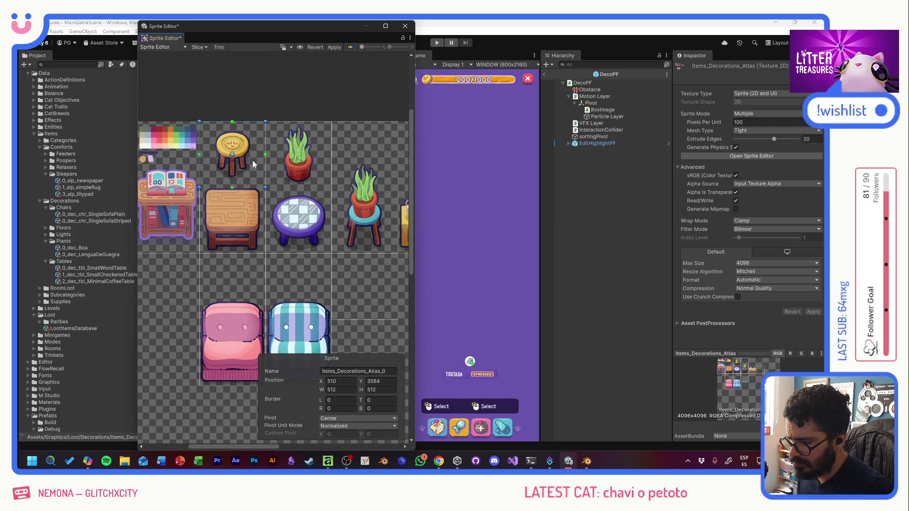
drag(253, 164, 252, 164)
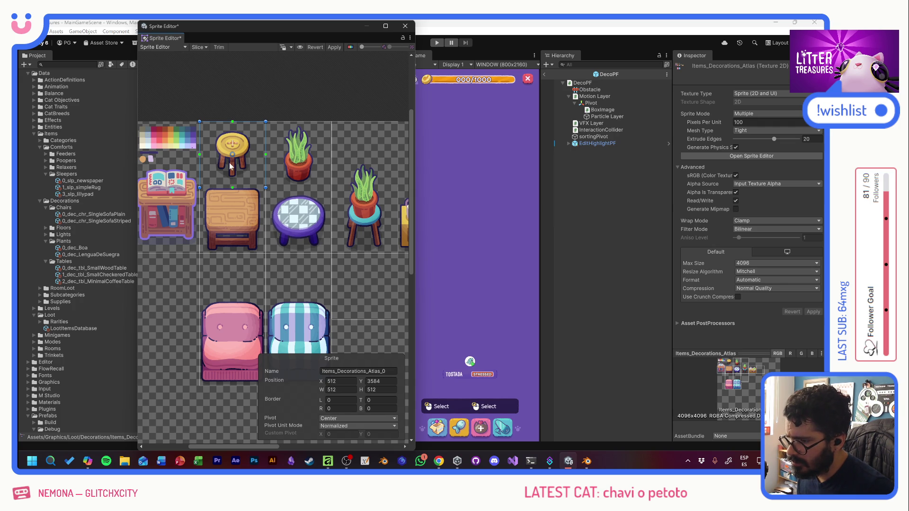
drag(233, 157, 232, 176)
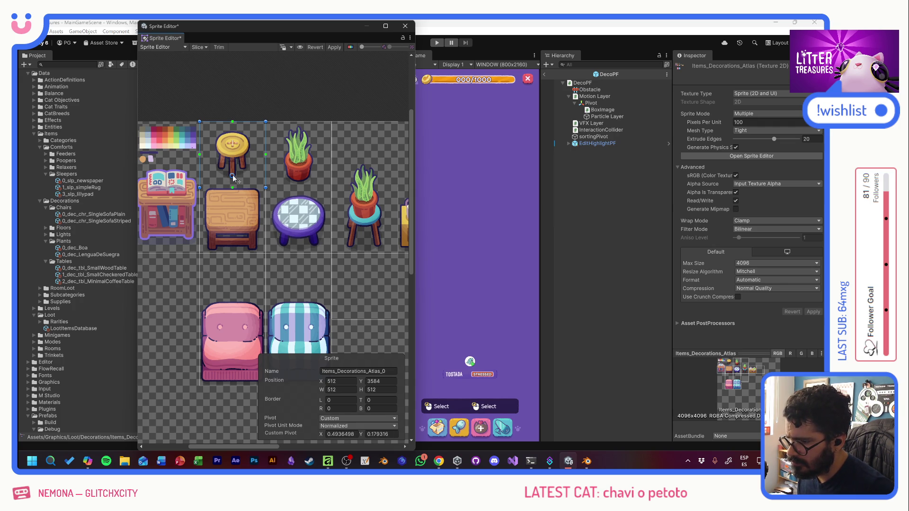
click(340, 434)
text(.5)
click(235, 271)
Rename the sprite Item_Deco_ButtonStool, apply the changes and close the Sprite Editor
click(355, 371)
click(232, 152)
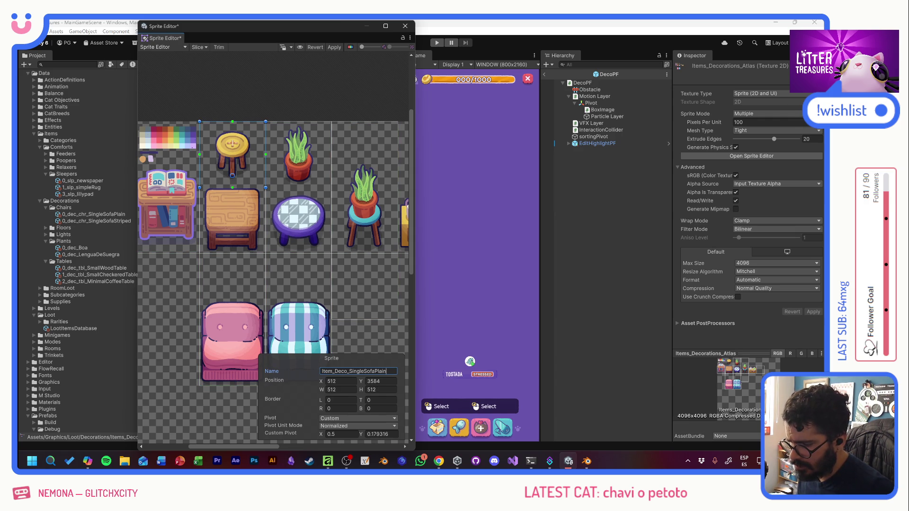
key(shift+End)
text(Bu)
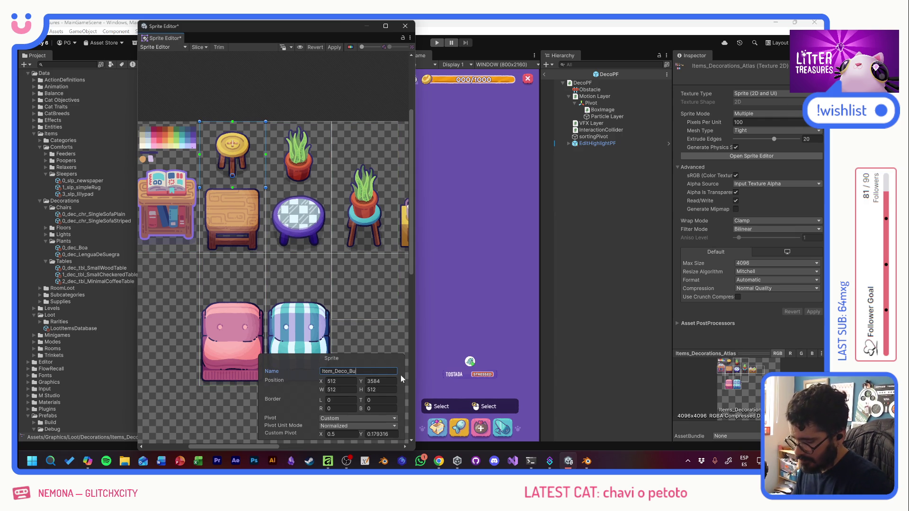
text(ttonStool)
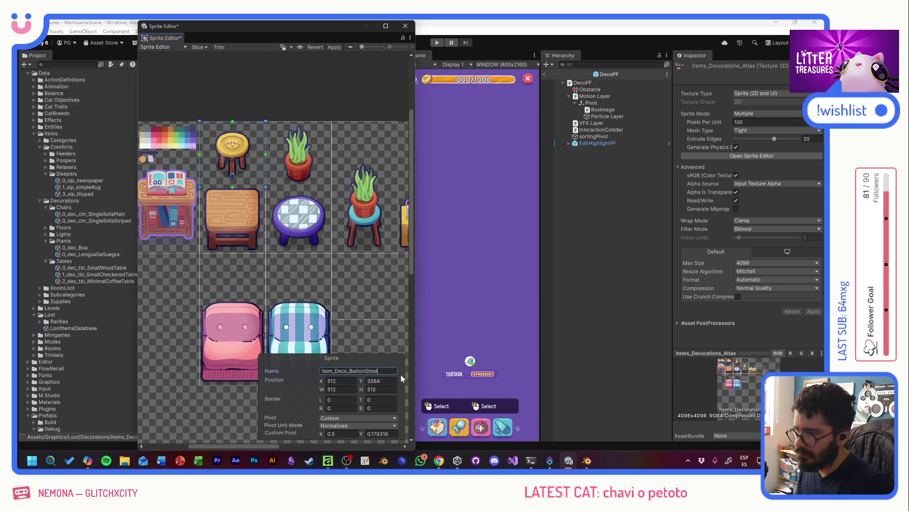
click(334, 46)
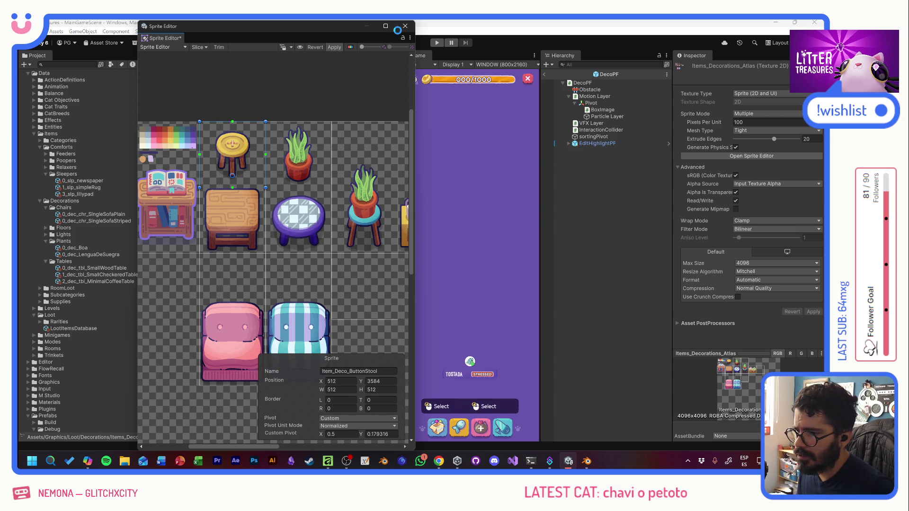
click(405, 26)
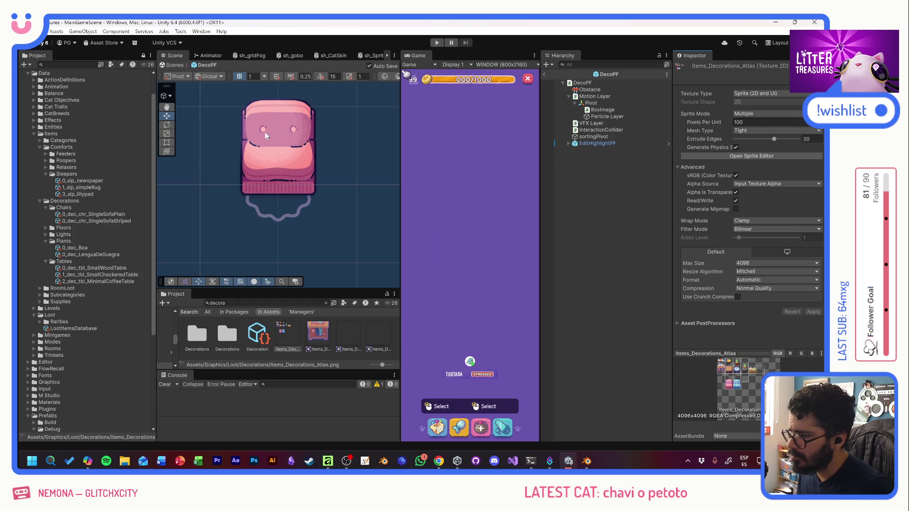
Duplicate 0_dec_chr_SingleSofaPlain as 0_dec_chr_ButtonStool with Base Max HP 4
click(93, 215)
key(ctrl+d)
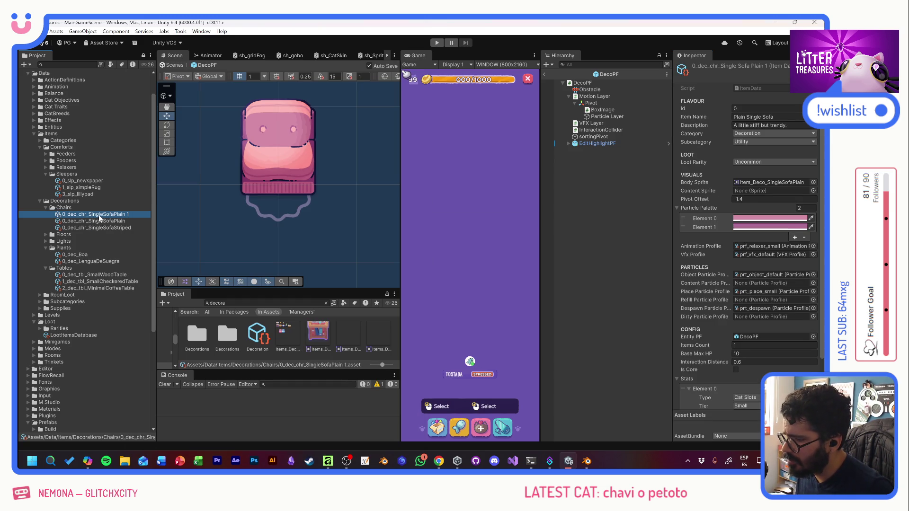
key(F2)
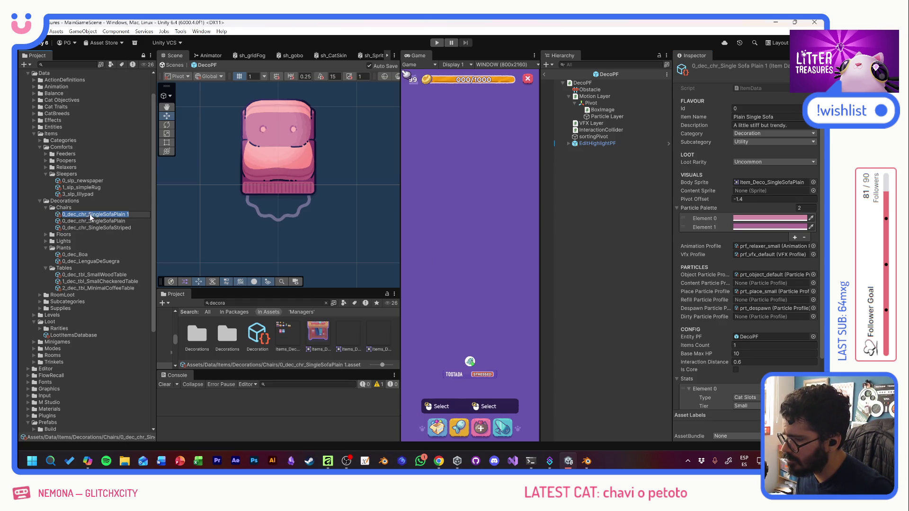
text(Button)
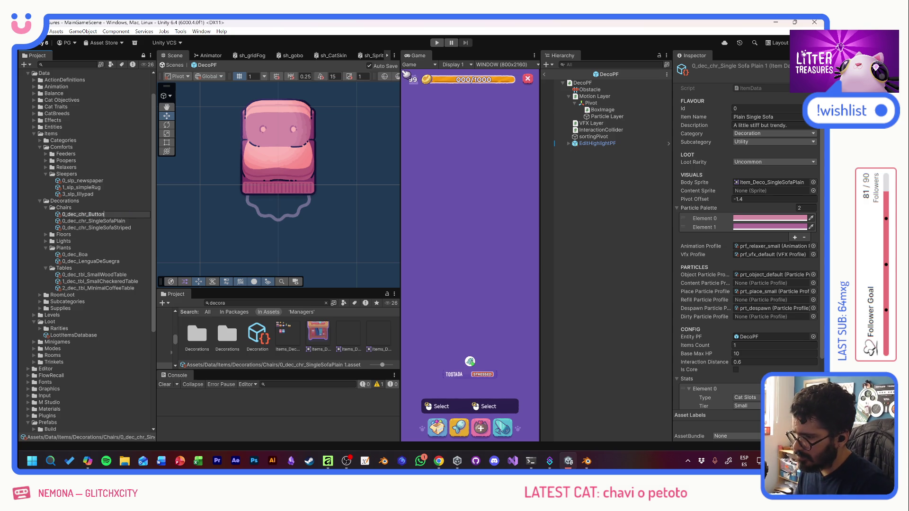
text(ol)
key(Return)
click(758, 354)
text(4)
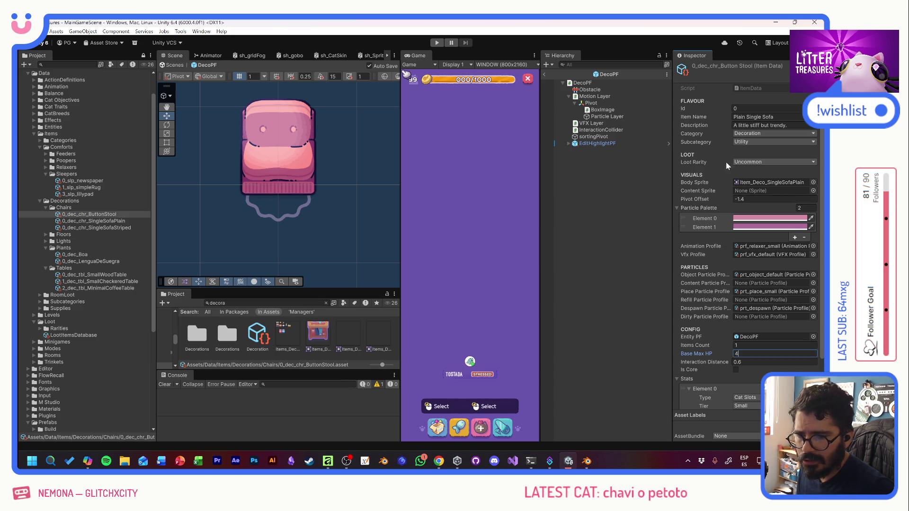
click(93, 214)
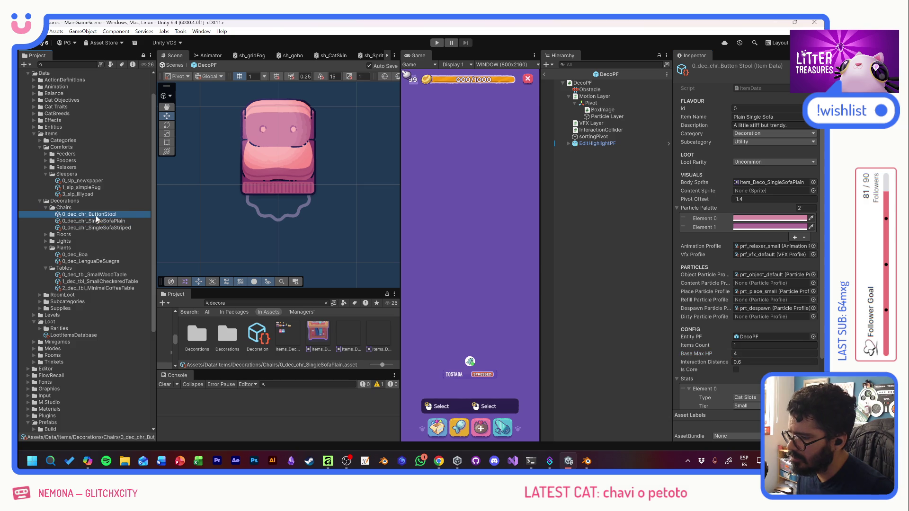
Renumber the striped sofa item's prefix to 2 and the plain sofa's to 1
click(754, 163)
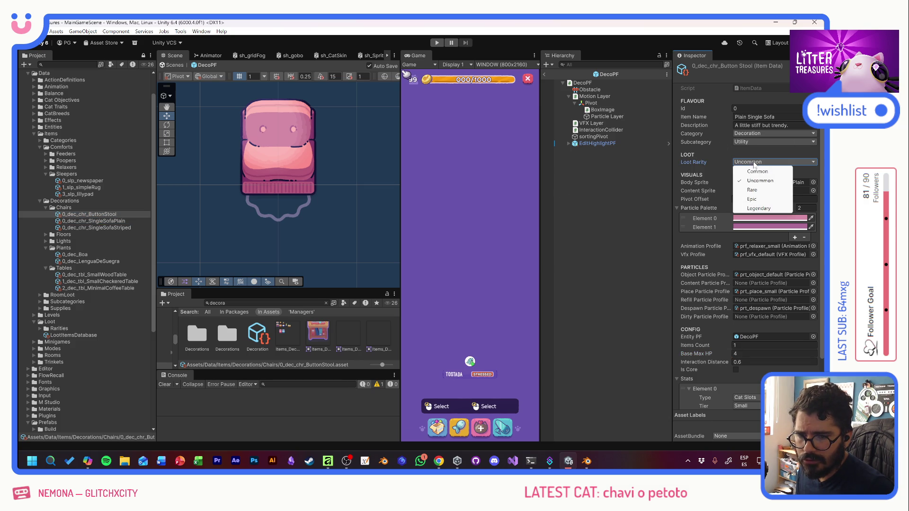
click(105, 228)
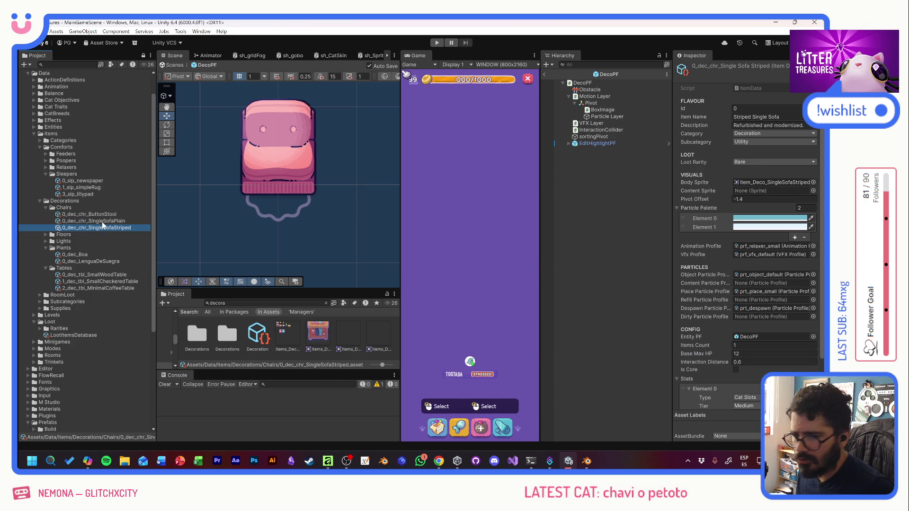
click(102, 221)
click(103, 229)
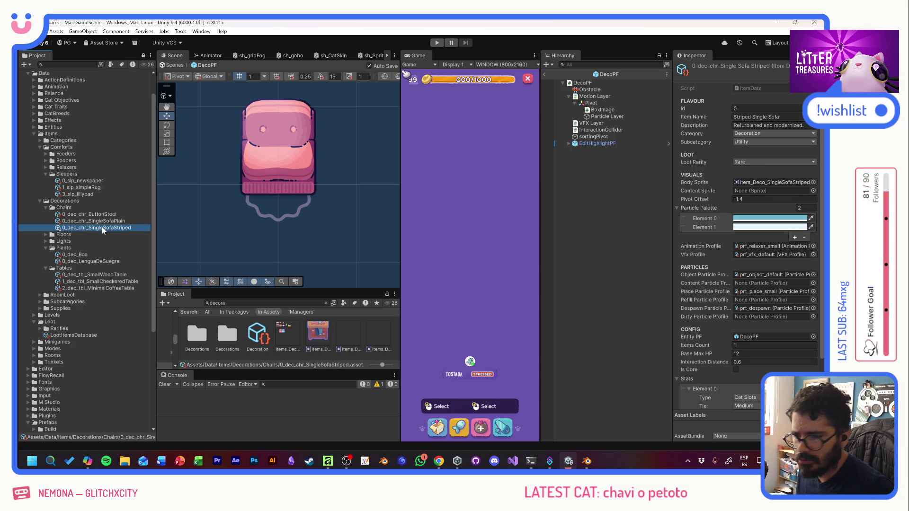
key(F2)
key(Home)
key(Delete)
text(2)
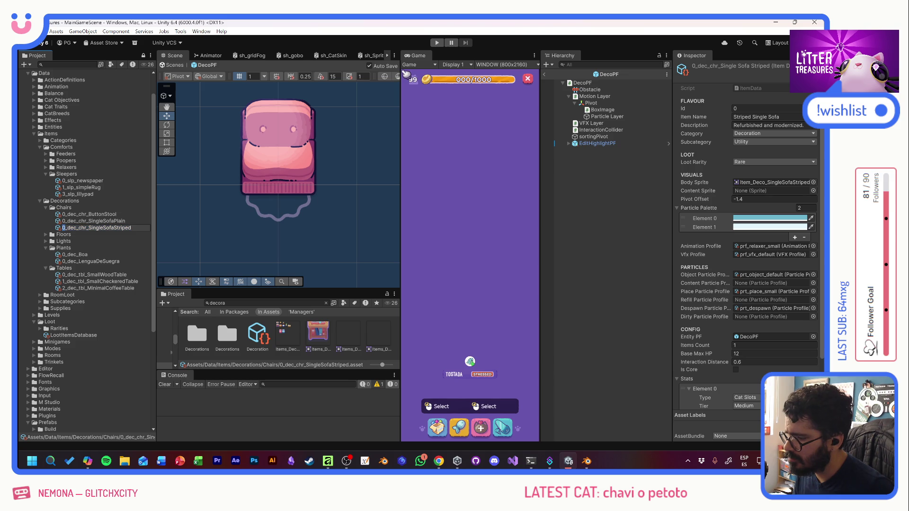
click(74, 223)
key(F2)
key(Home)
key(Delete)
text(1)
Set the ButtonStool item's loot rarity to Common and regenerate its particle palette
click(104, 215)
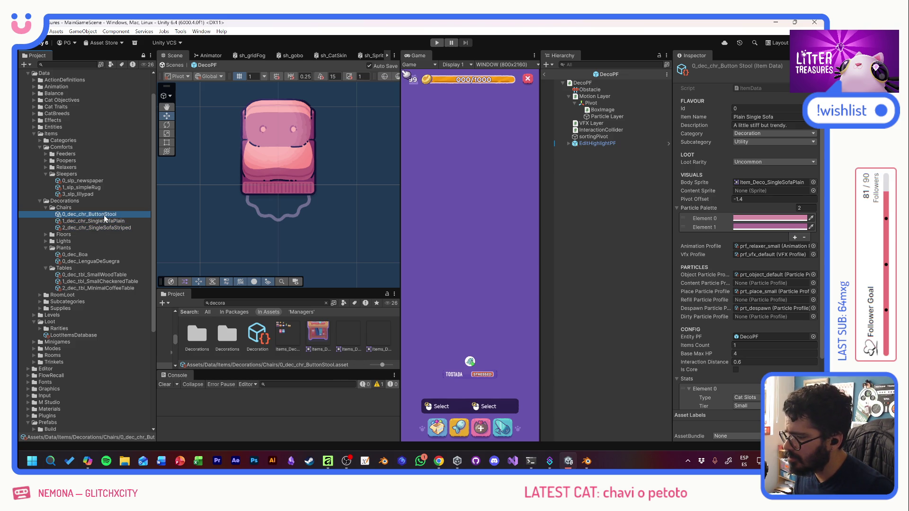
click(739, 163)
click(748, 172)
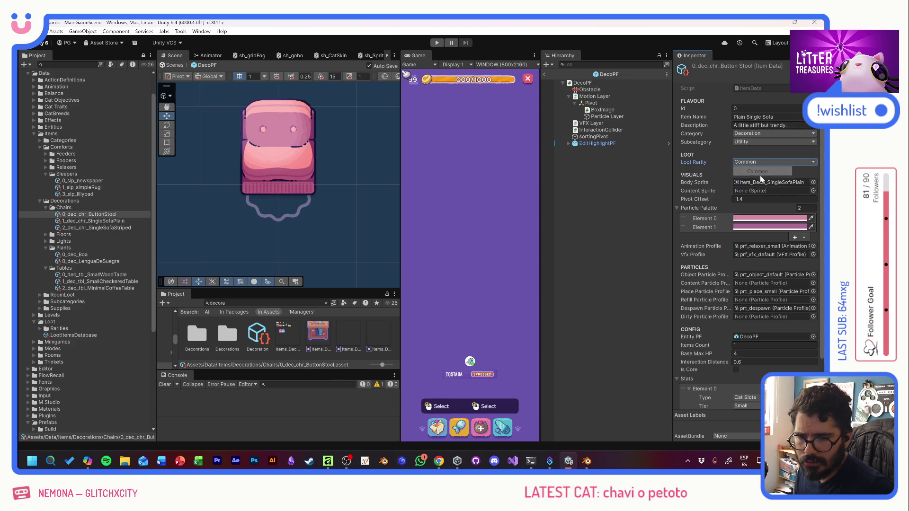
click(180, 31)
click(230, 50)
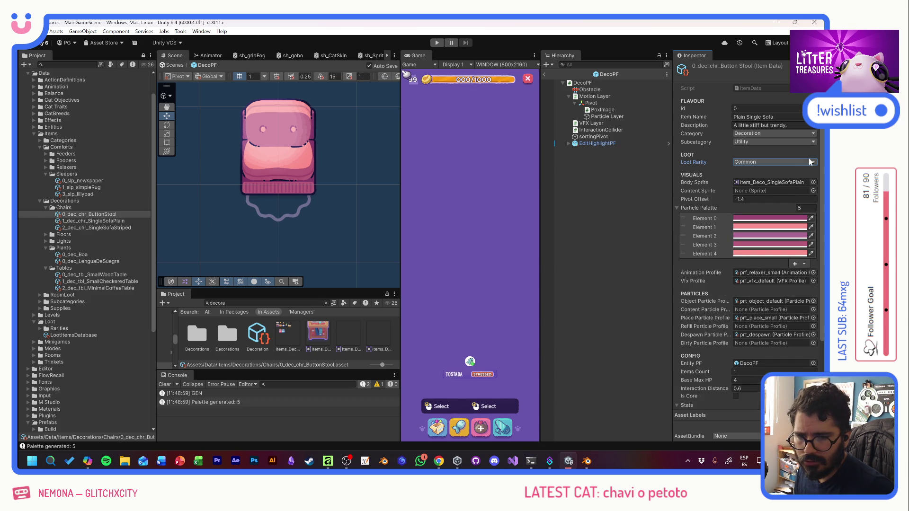
click(813, 182)
Assign the Item_Deco_ButtonStool body sprite and generate a sprite palette from it
text(stoo)
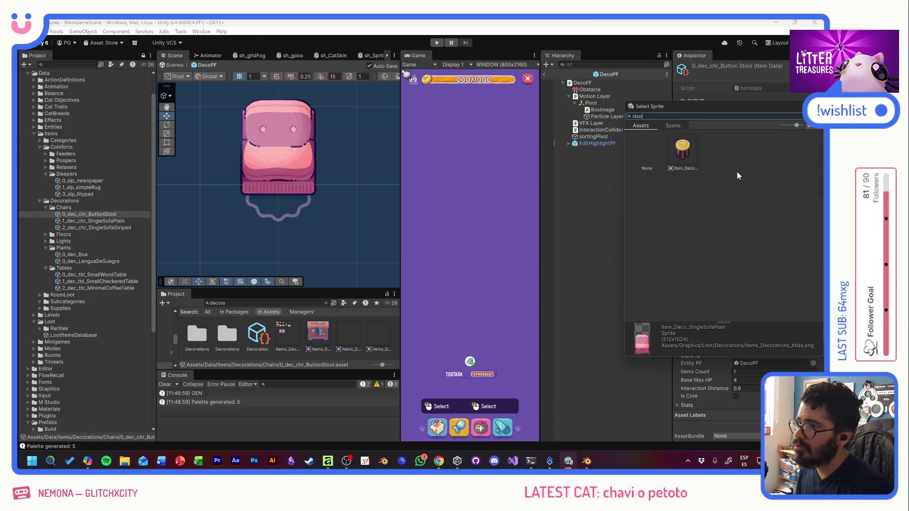
double_click(688, 151)
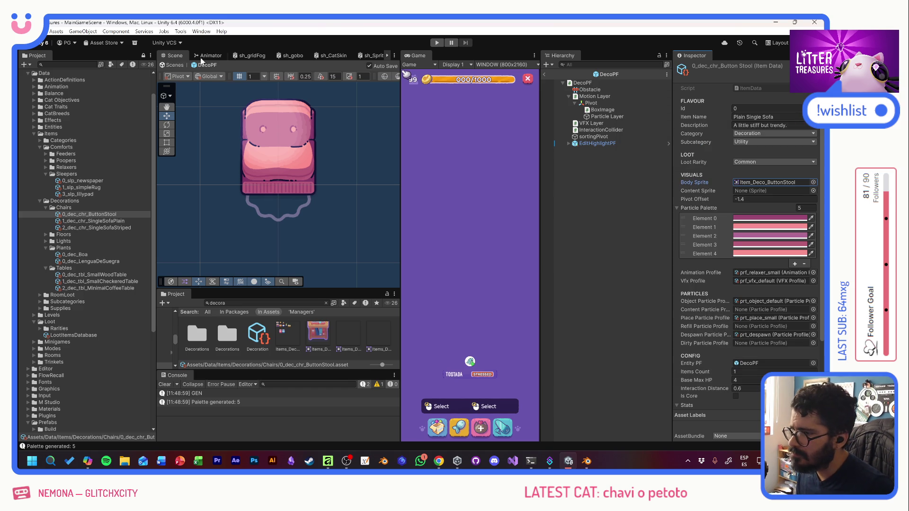
click(180, 31)
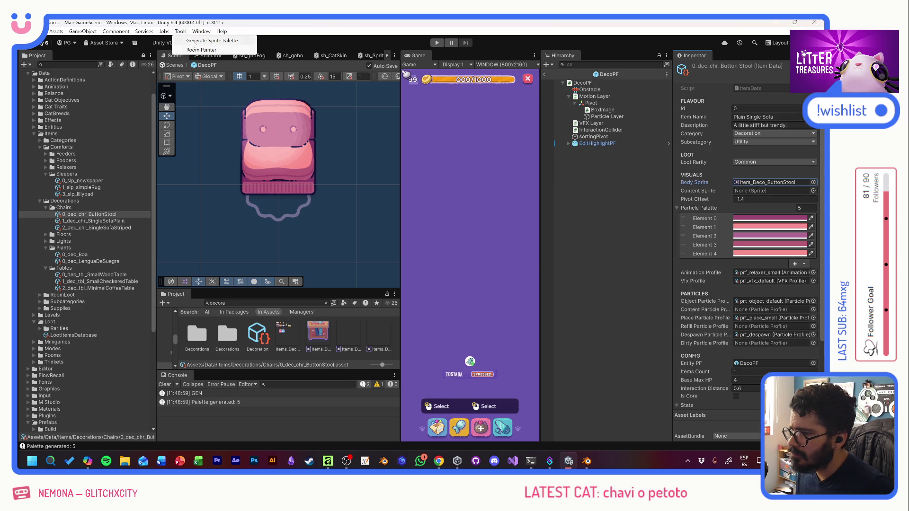
click(194, 41)
Remove extra Particle Palette elements until only two yellow colours remain
click(710, 229)
click(804, 263)
click(711, 227)
click(803, 254)
click(716, 237)
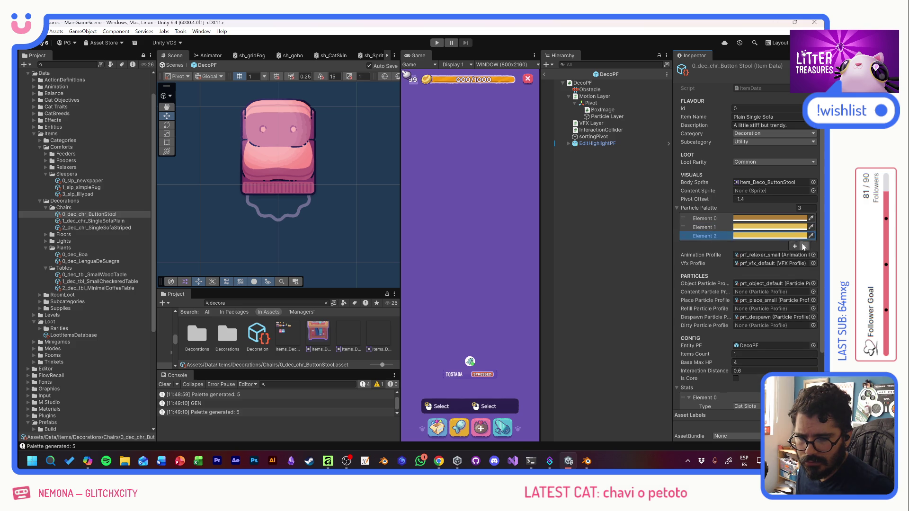
click(804, 247)
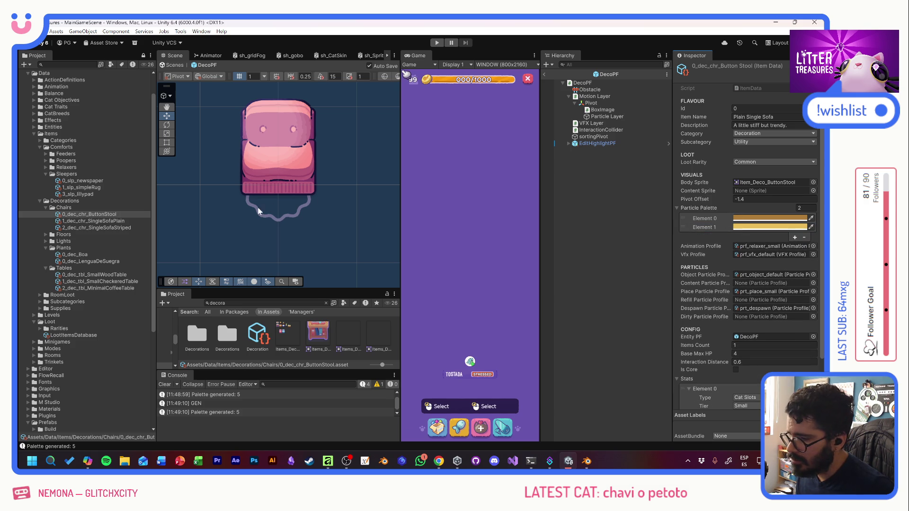
click(271, 179)
click(813, 140)
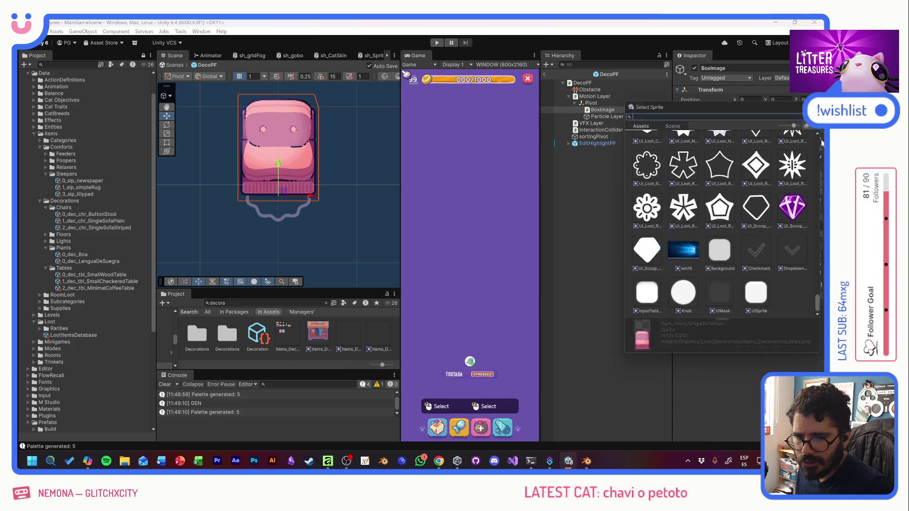
Set the BoxImage sprite to Item_Deco_ButtonStool at Position Y 0
text(stool)
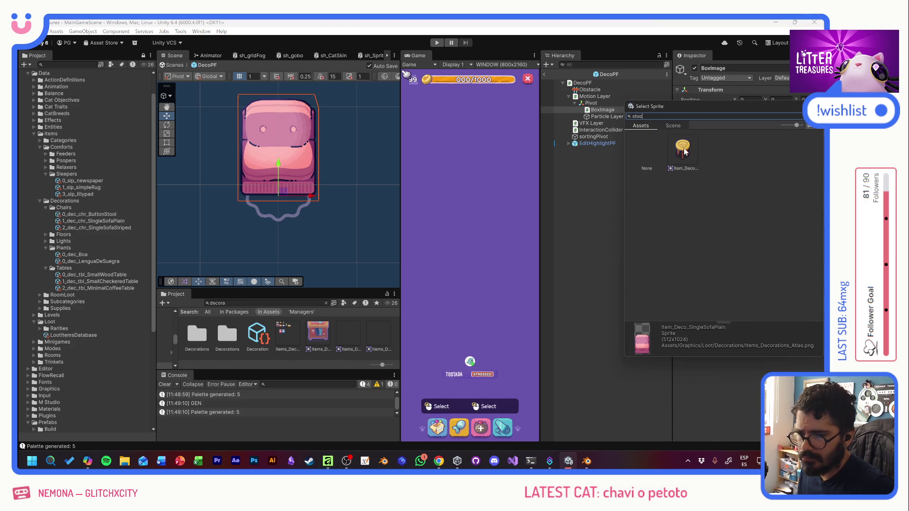
double_click(684, 147)
drag(279, 166, 283, 171)
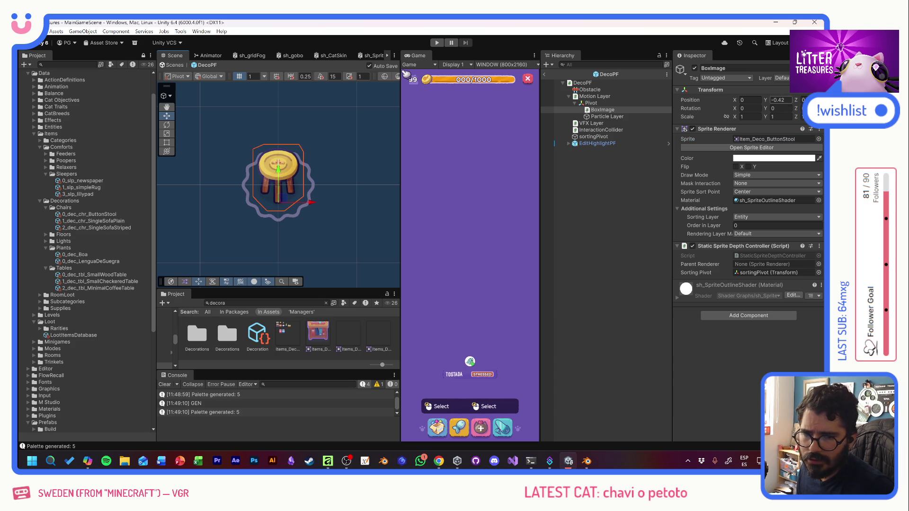
click(782, 101)
text(0)
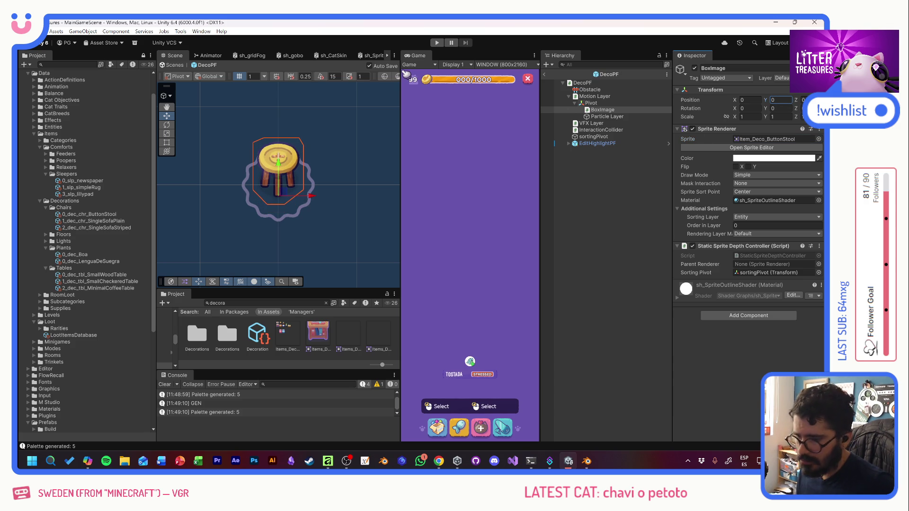
Set the ButtonStool item's Pivot Offset to -0.4
click(93, 214)
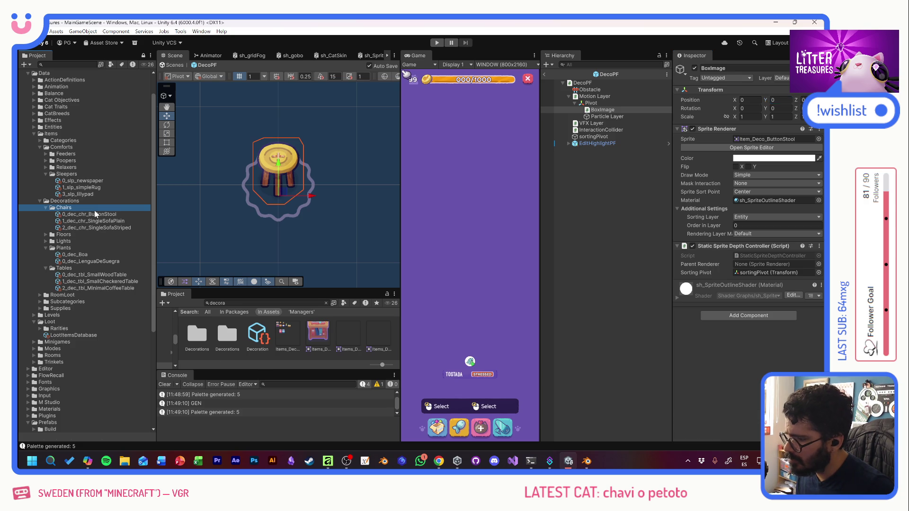
click(761, 199)
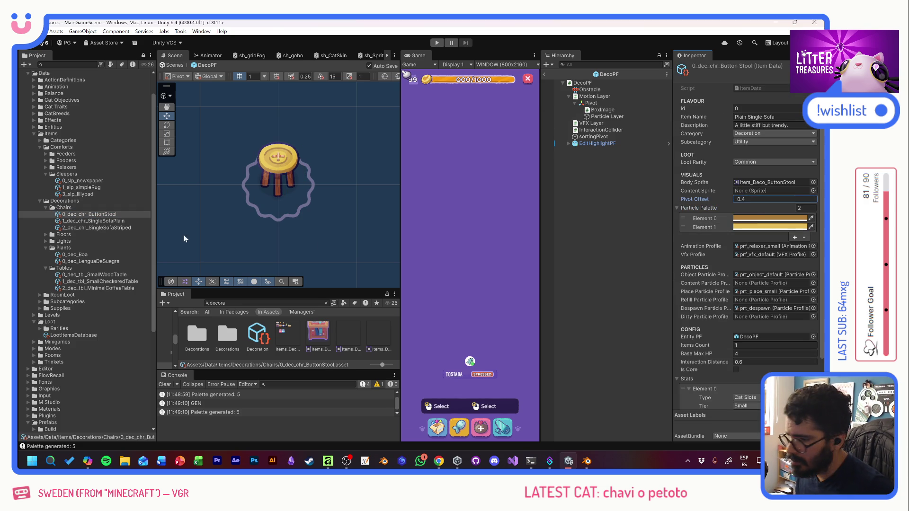
click(76, 335)
Add 0_dec_chr_ButtonStool as loot list Element 34 and enter Play mode
scroll(711, 210, down, 5)
click(800, 306)
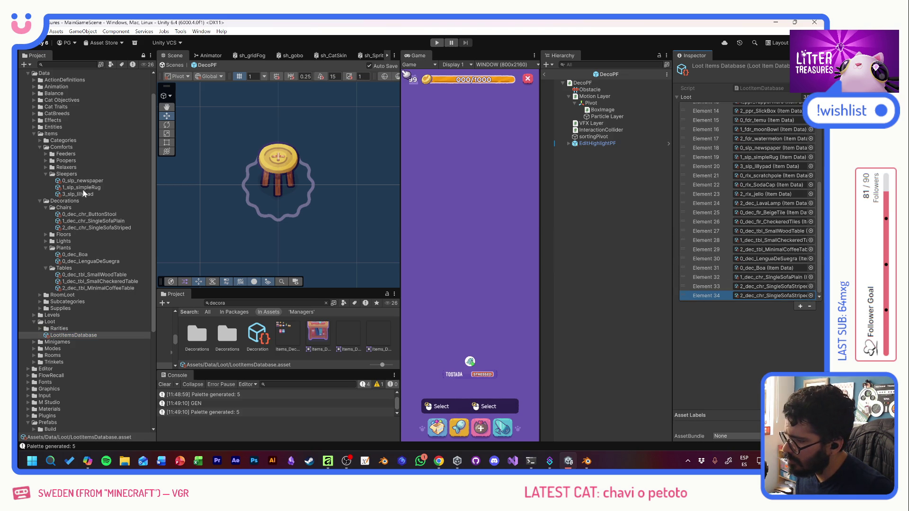
mouse_move(84, 216)
mouse_down()
mouse_move(223, 218)
mouse_move(771, 296)
mouse_move(759, 298)
mouse_up()
click(437, 43)
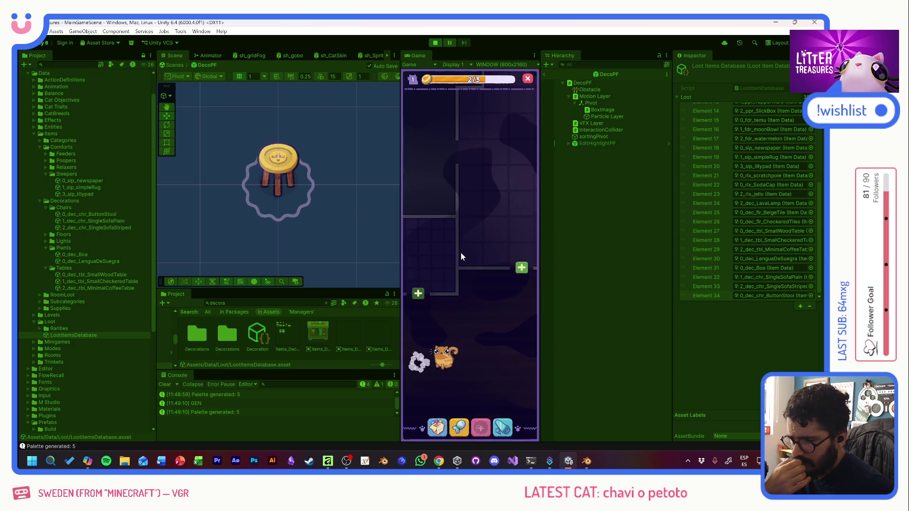
Use the debug cheats to fill coins and expand the room, dismissing the hallway unlock
click(459, 426)
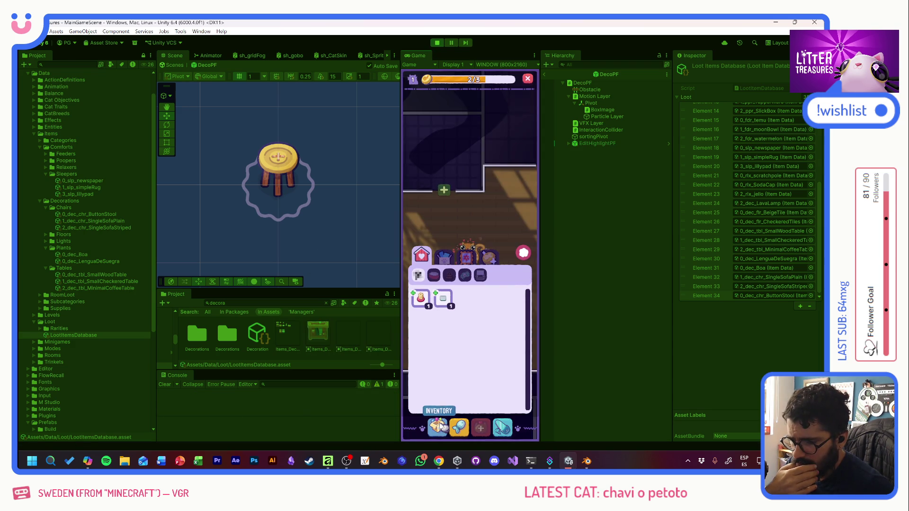
click(521, 252)
key(grave)
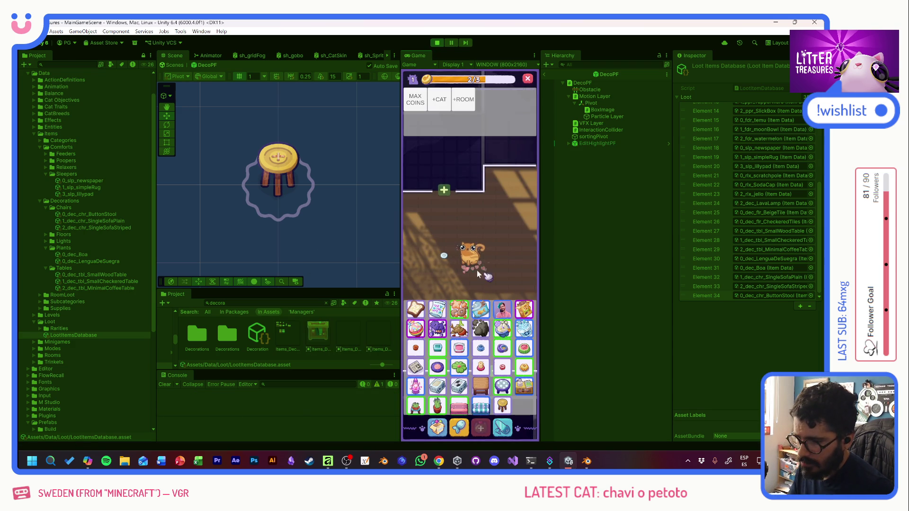
click(415, 100)
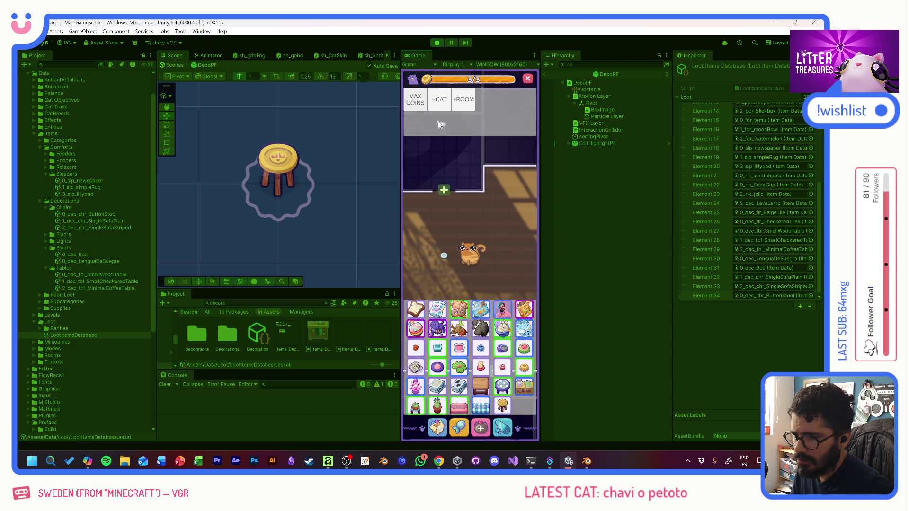
click(481, 427)
click(482, 427)
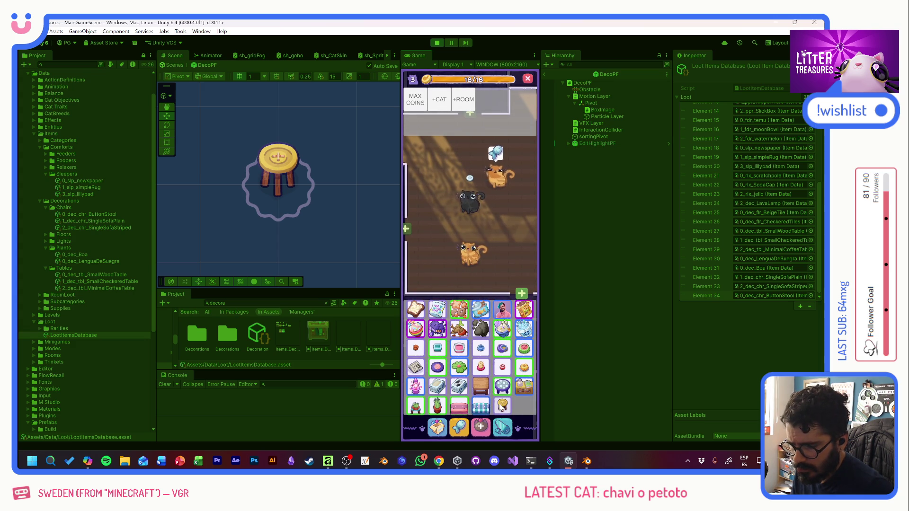
click(521, 294)
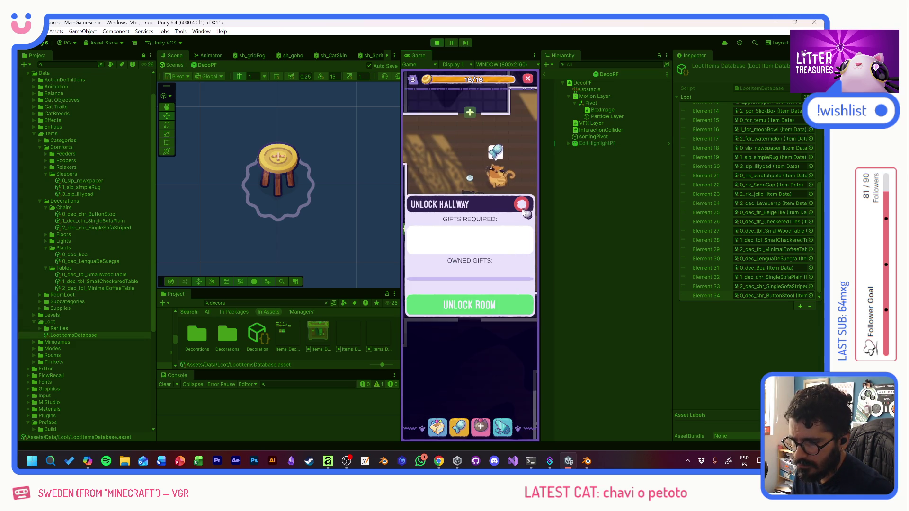
click(521, 204)
Place a small wooden table with four button stools around it
click(434, 426)
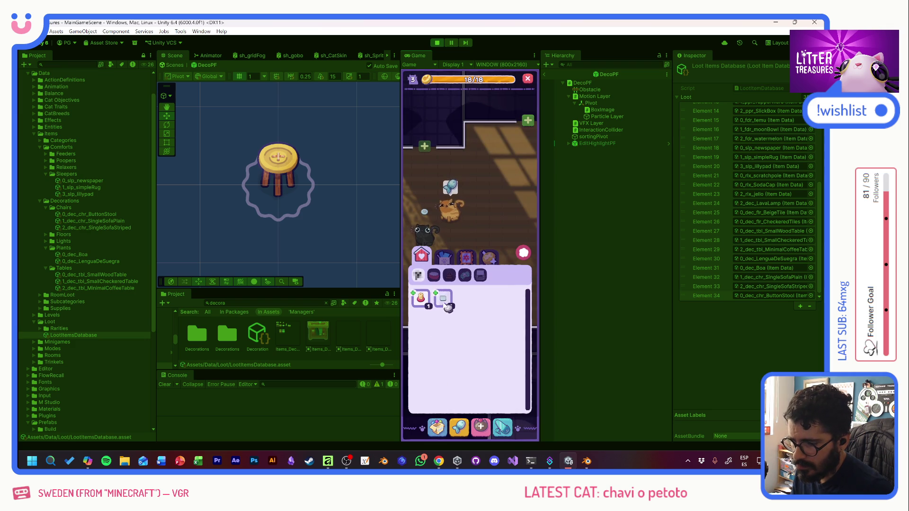
click(466, 256)
click(486, 294)
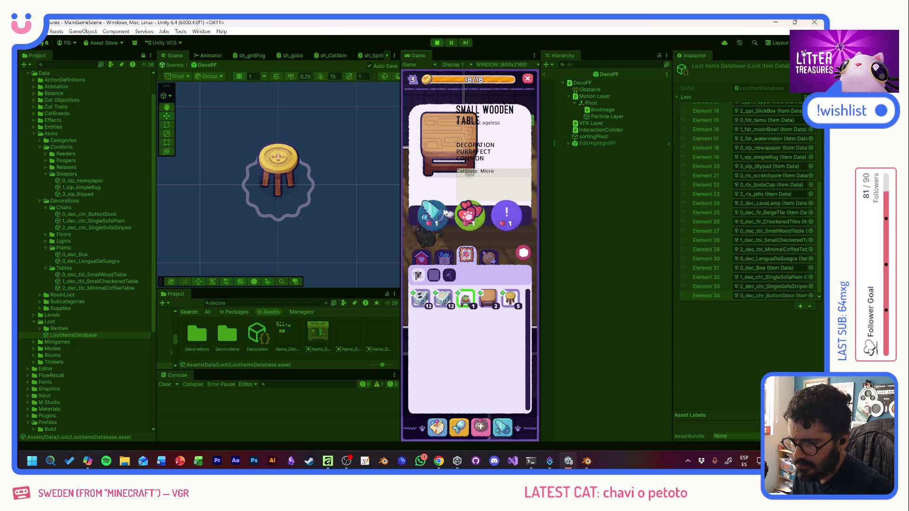
key(Escape)
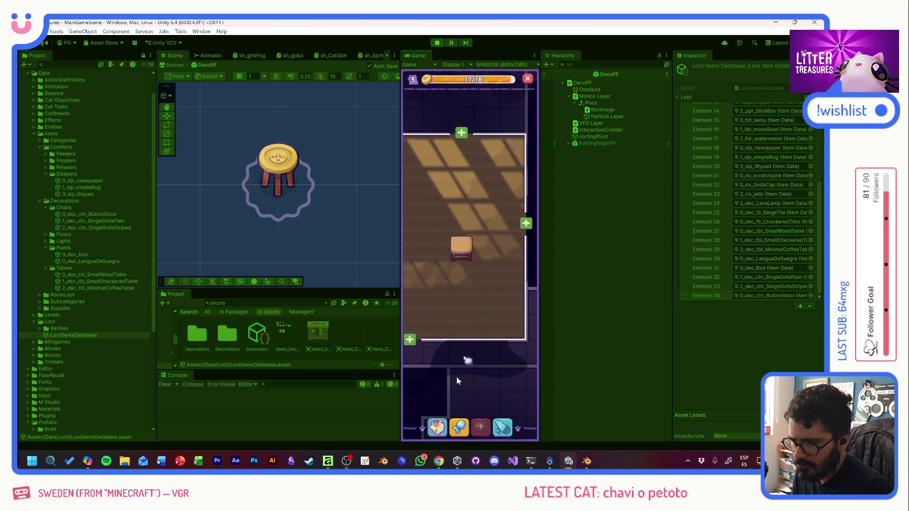
click(437, 428)
click(511, 299)
click(448, 217)
click(440, 247)
click(492, 247)
click(466, 220)
click(467, 279)
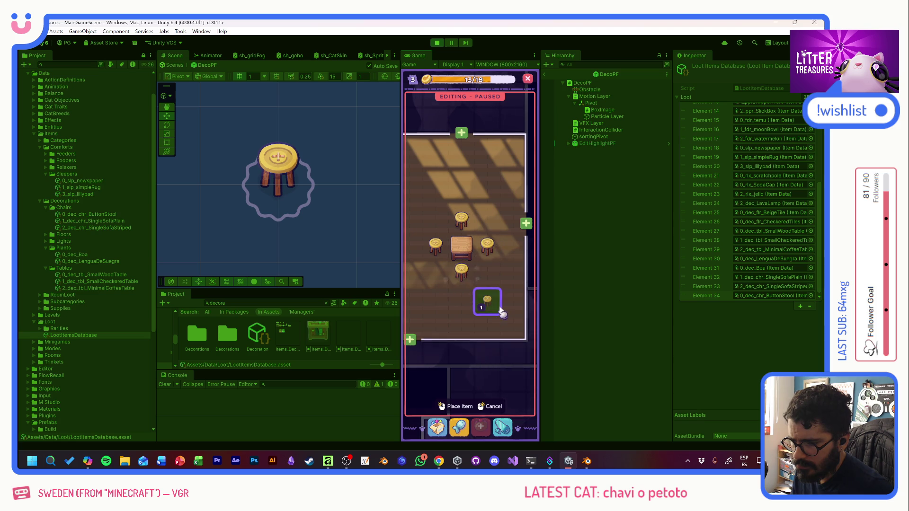
key(Escape)
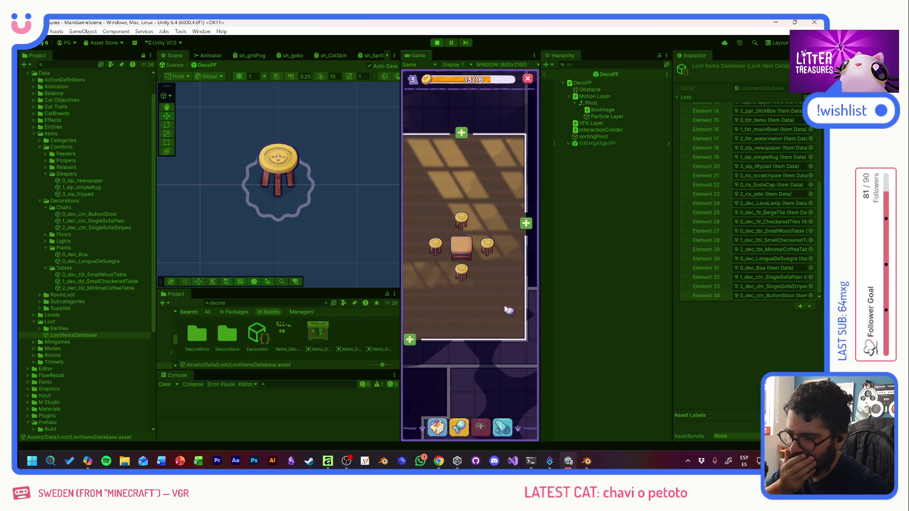
mouse_move(452, 303)
mouse_down()
mouse_move(488, 272)
mouse_move(527, 271)
mouse_move(450, 280)
mouse_up()
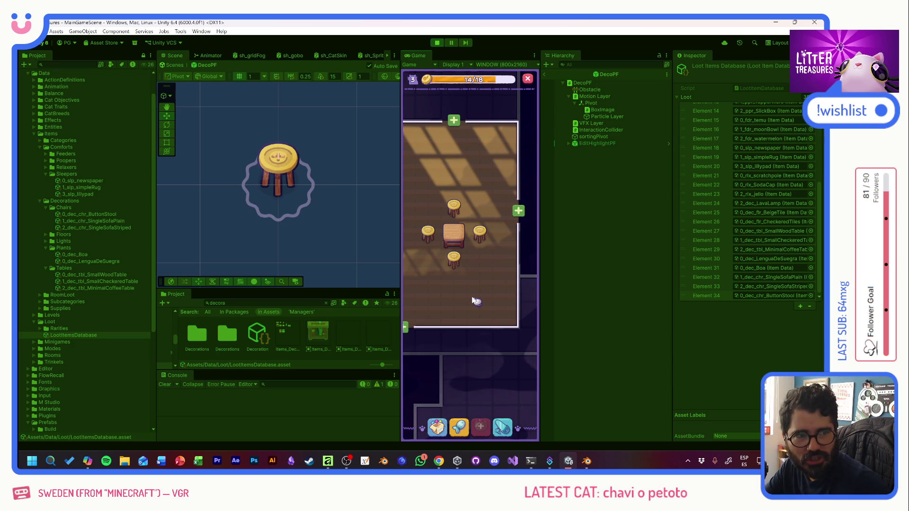
Bring the Plain Single Sofa from the decoration inventory into the room
key(grave)
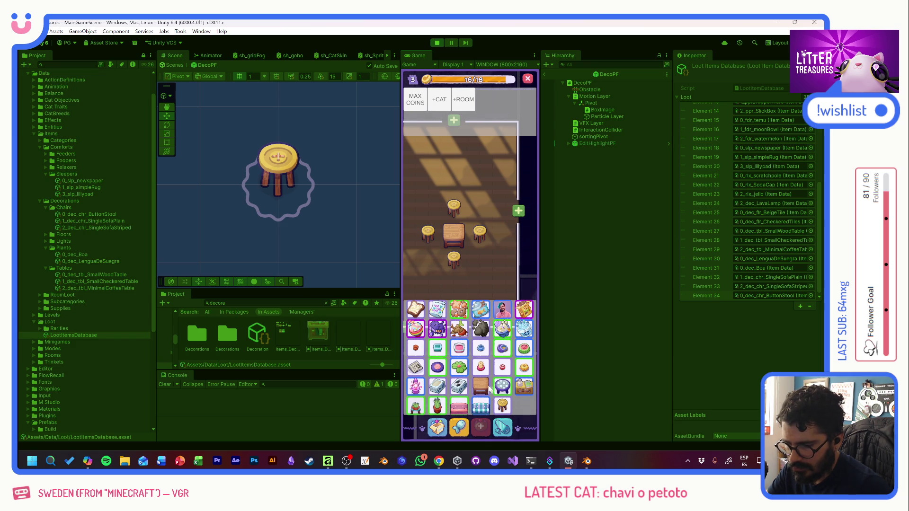
click(484, 285)
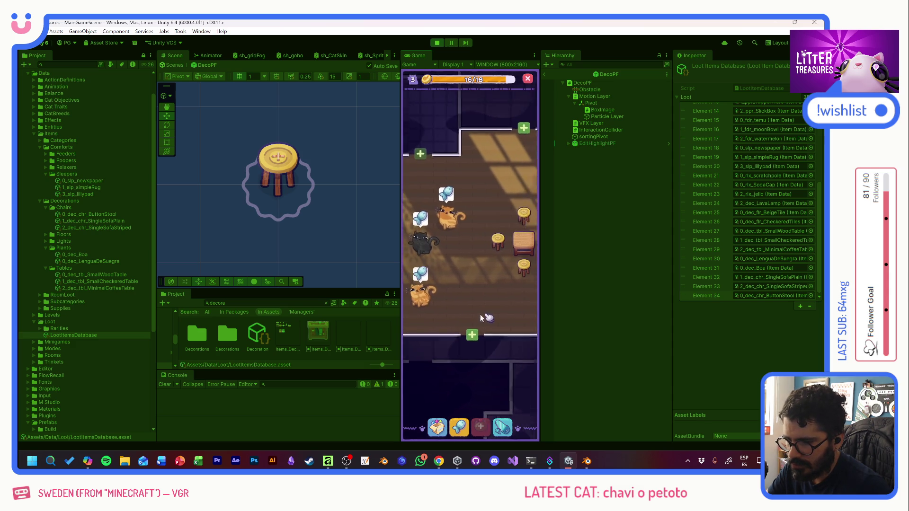
click(473, 303)
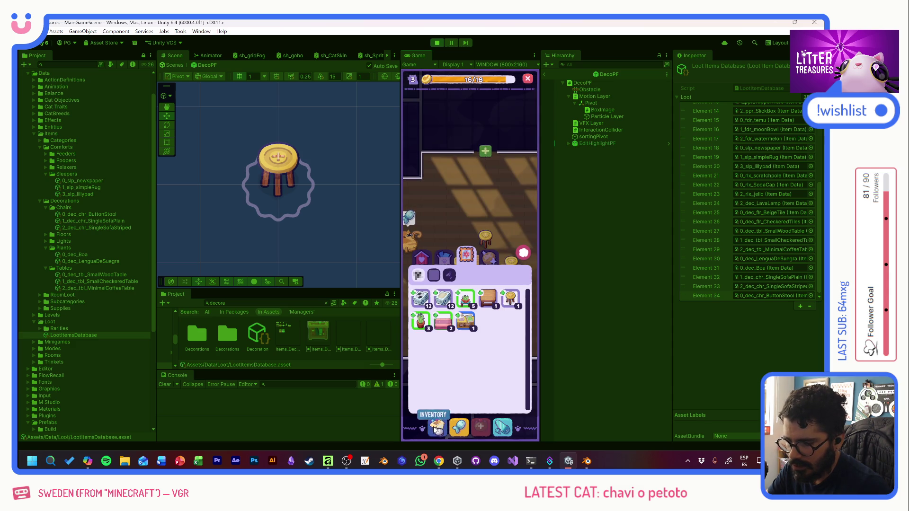
click(441, 323)
mouse_move(447, 329)
mouse_down()
mouse_move(433, 210)
mouse_move(466, 237)
mouse_move(458, 190)
mouse_move(478, 240)
mouse_up()
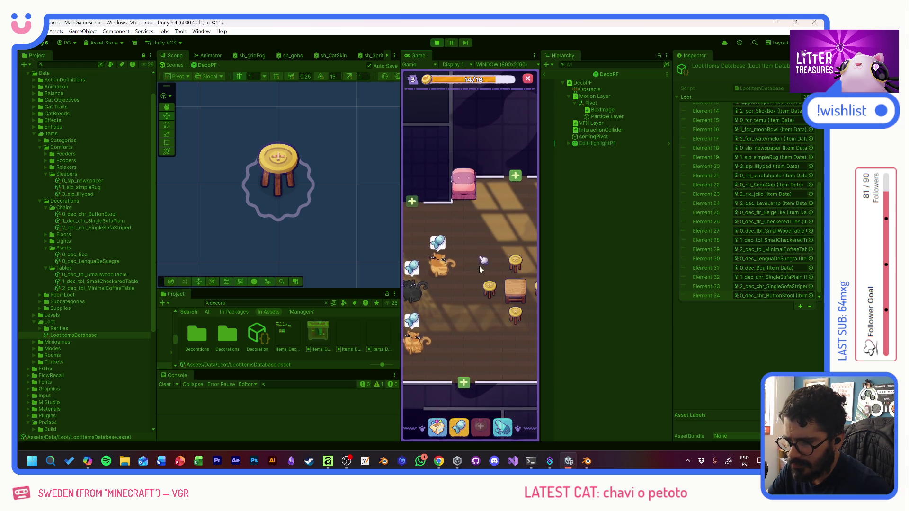
key(grave)
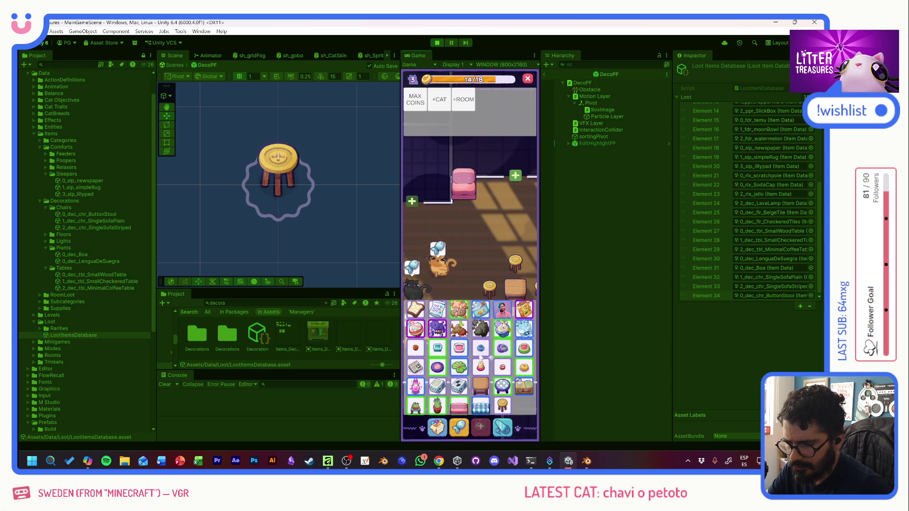
key(grave)
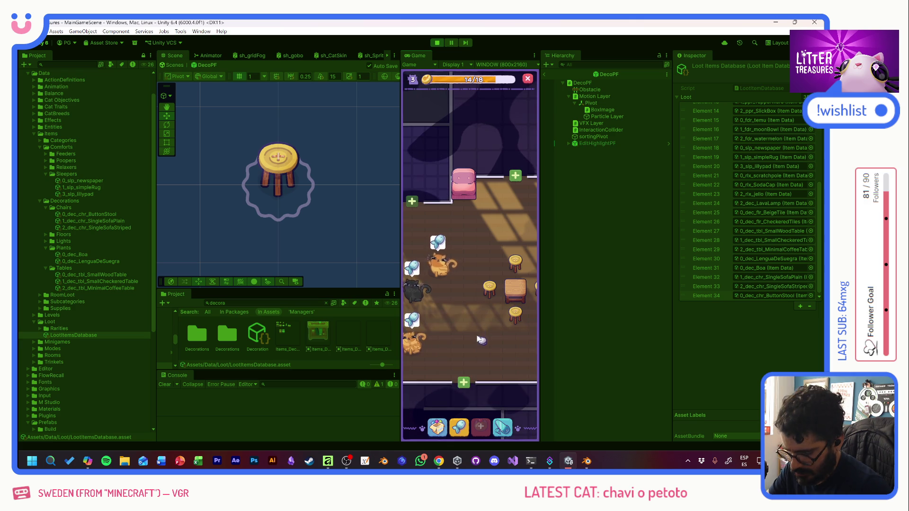
Place another button stool just below the pink sofa
click(436, 427)
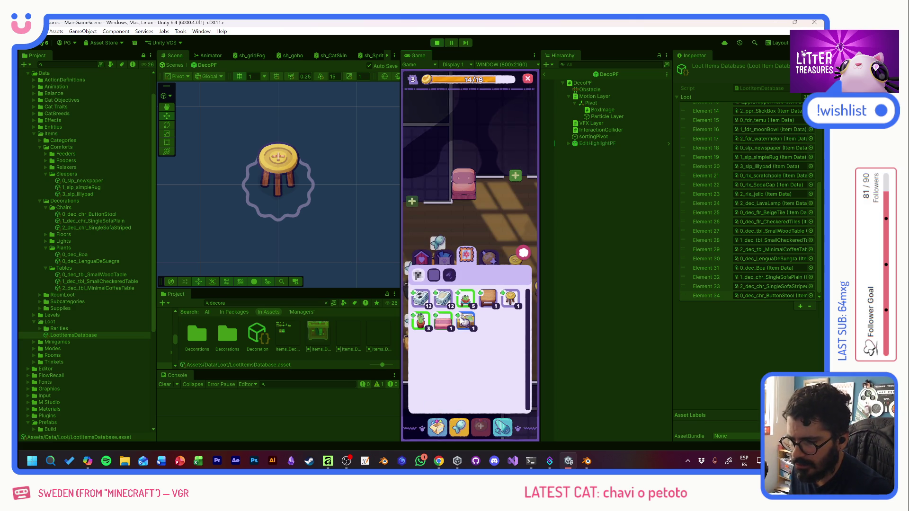
click(467, 304)
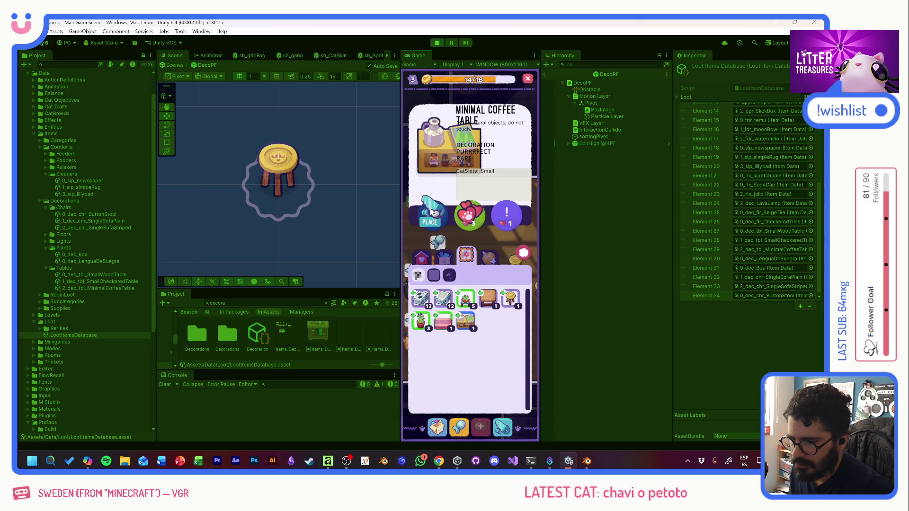
click(512, 299)
mouse_move(511, 299)
mouse_down()
mouse_move(436, 213)
mouse_move(463, 211)
mouse_up()
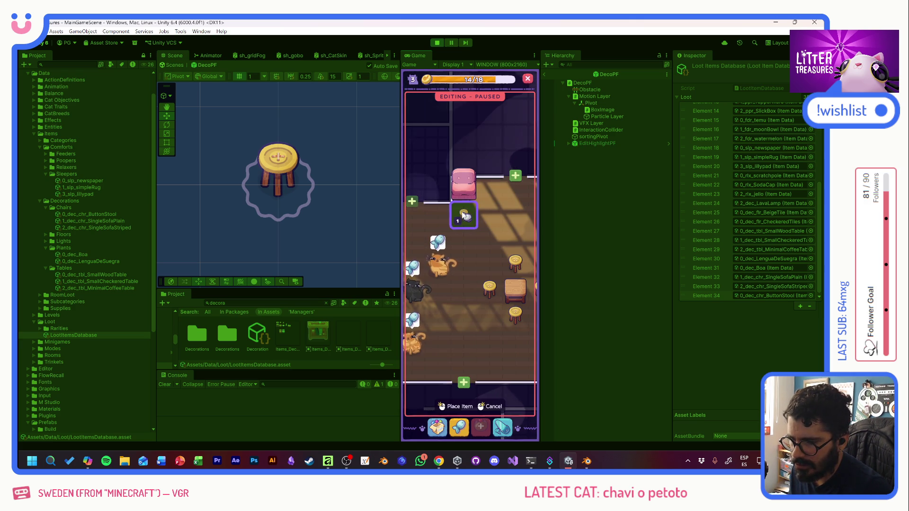
drag(483, 257, 457, 224)
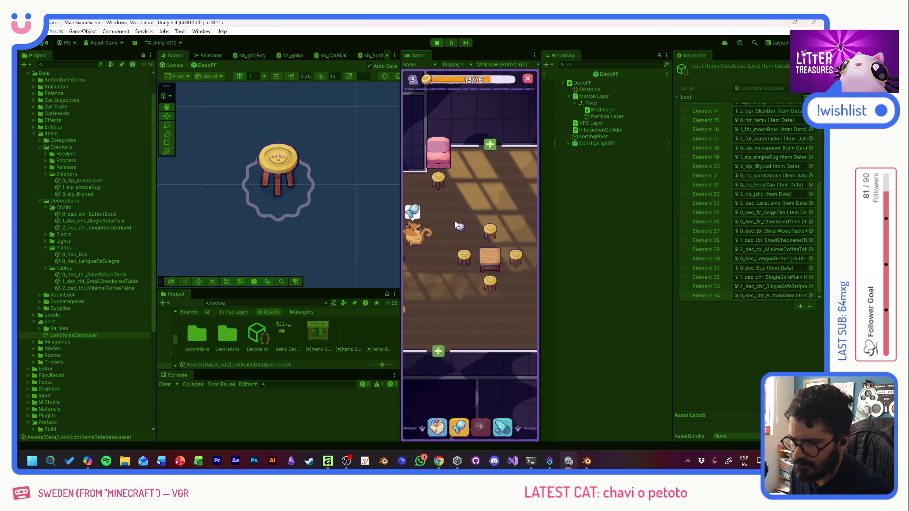
Place a Lengua de Suegra plant from the inventory in the room's top-right spot
click(437, 428)
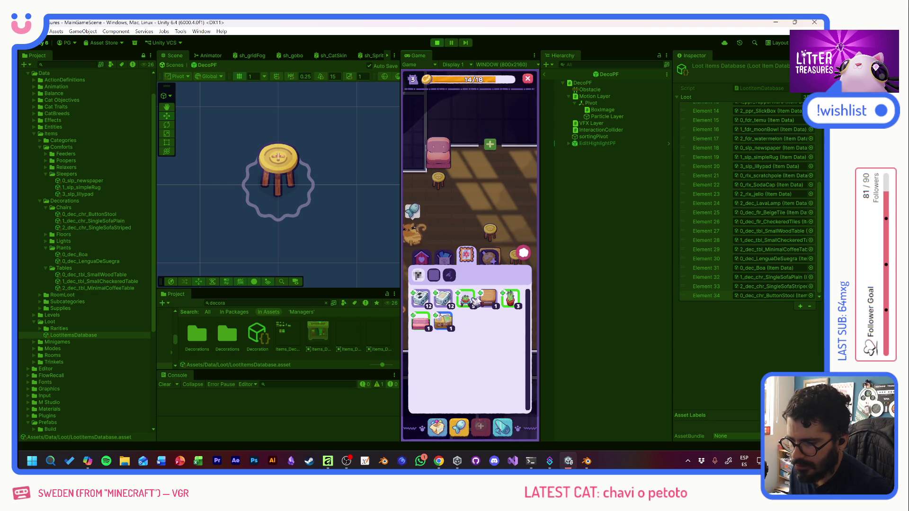
mouse_move(470, 302)
mouse_down()
mouse_move(457, 192)
mouse_move(423, 234)
mouse_move(448, 419)
mouse_move(445, 314)
mouse_move(472, 334)
mouse_move(447, 335)
mouse_move(456, 341)
mouse_move(502, 344)
mouse_move(500, 304)
mouse_up()
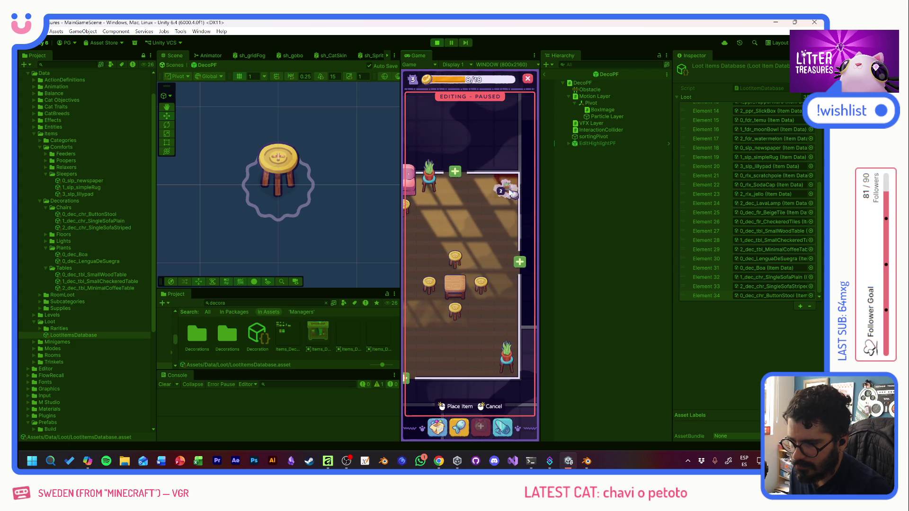
drag(510, 193, 509, 194)
Add the pink sofa, a coffee table and a second Lengua de Suegra plant
click(437, 427)
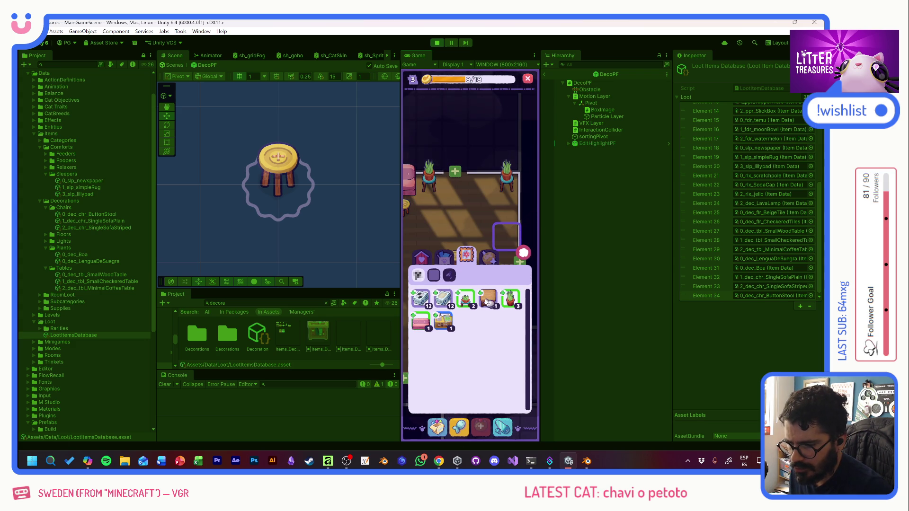
mouse_move(423, 326)
mouse_down()
mouse_move(426, 202)
mouse_move(432, 273)
mouse_move(470, 271)
mouse_move(472, 258)
mouse_move(497, 254)
mouse_up()
click(437, 427)
mouse_move(426, 325)
mouse_down()
mouse_move(487, 265)
mouse_move(432, 333)
mouse_up()
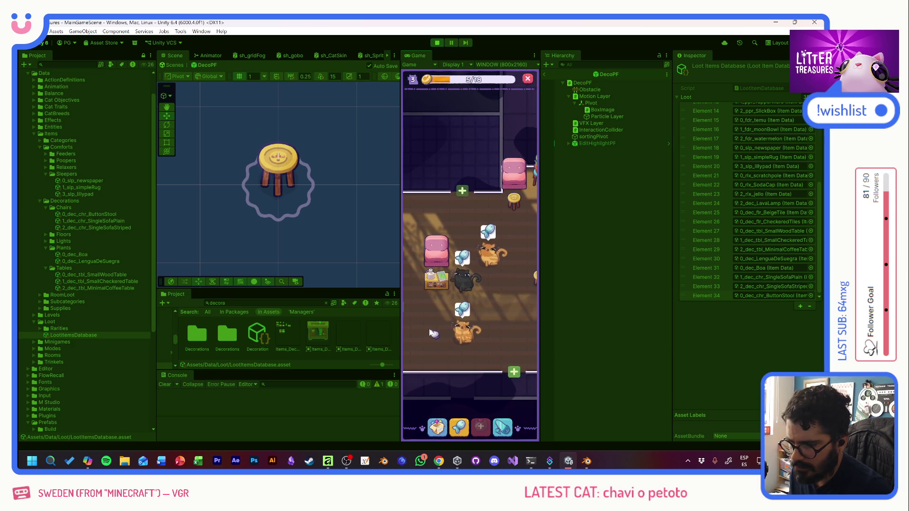
click(437, 427)
mouse_move(473, 304)
mouse_down()
mouse_move(463, 255)
mouse_move(462, 310)
mouse_move(486, 326)
mouse_move(458, 347)
mouse_move(440, 307)
mouse_move(436, 230)
mouse_move(447, 346)
mouse_move(452, 294)
mouse_move(463, 310)
mouse_move(466, 279)
mouse_up()
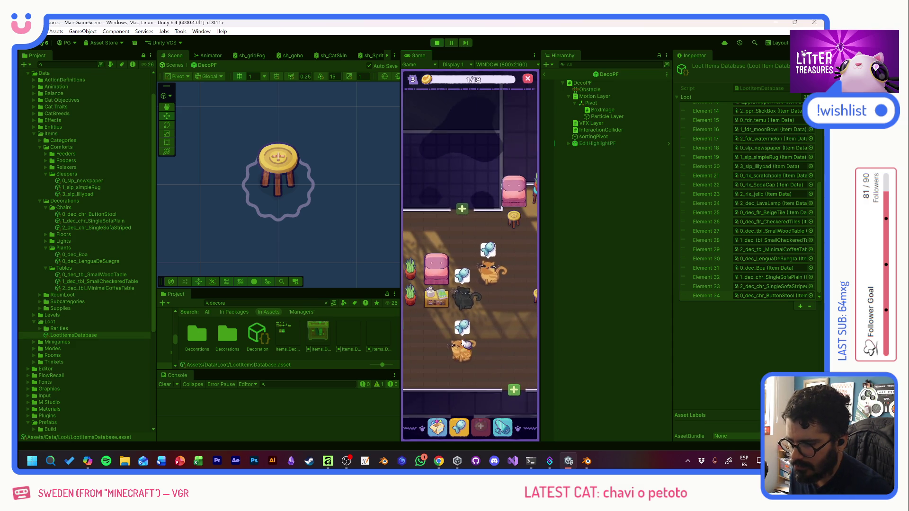
mouse_move(465, 345)
mouse_down()
mouse_move(466, 251)
mouse_move(497, 301)
mouse_up()
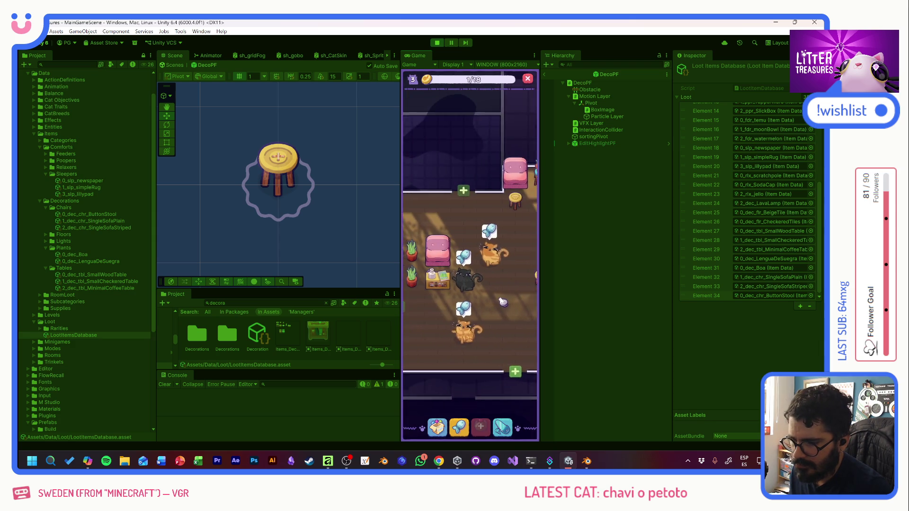
scroll(497, 297, down, 5)
scroll(481, 286, up, 1)
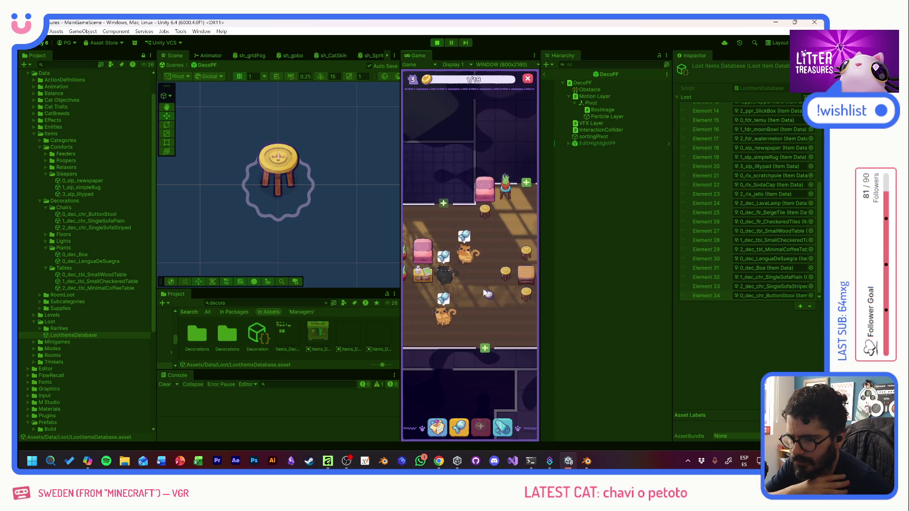
drag(483, 289, 431, 297)
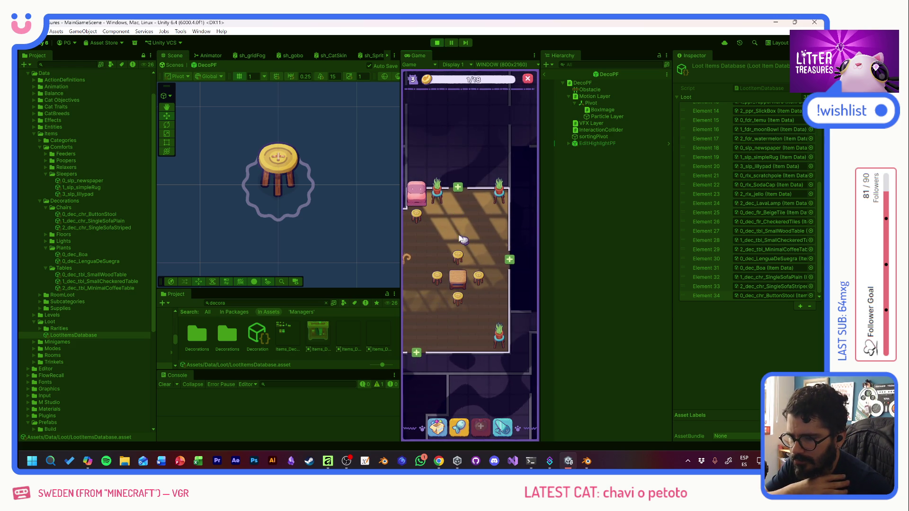
scroll(461, 238, up, 3)
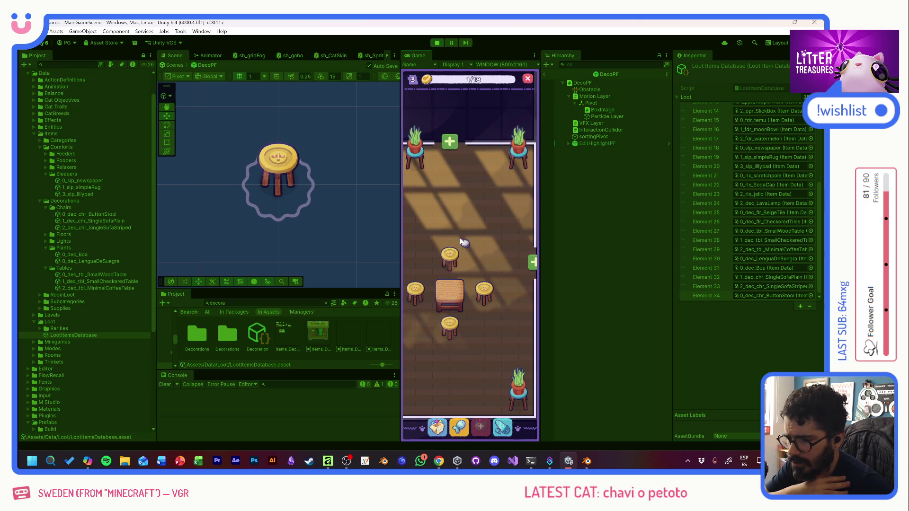
mouse_move(469, 232)
mouse_down()
mouse_move(451, 215)
mouse_move(424, 260)
mouse_move(478, 269)
mouse_move(490, 222)
mouse_move(500, 224)
mouse_up()
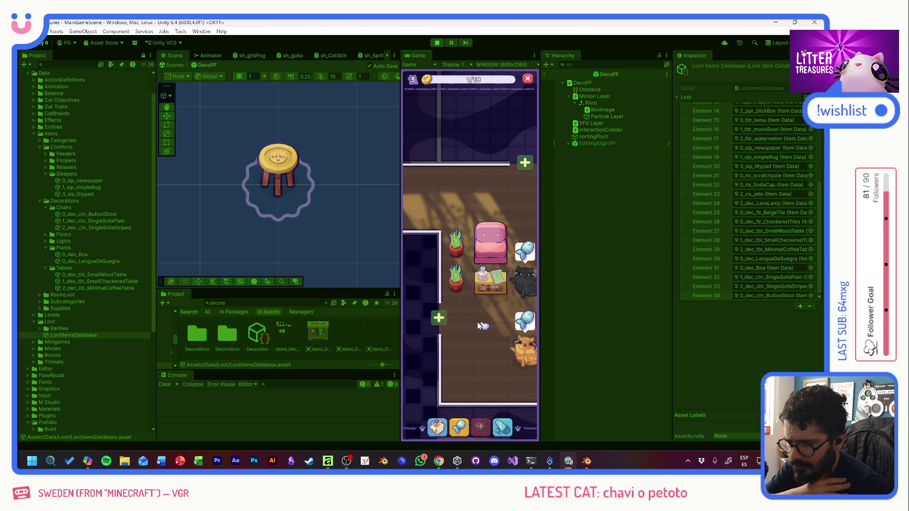
drag(484, 319, 479, 199)
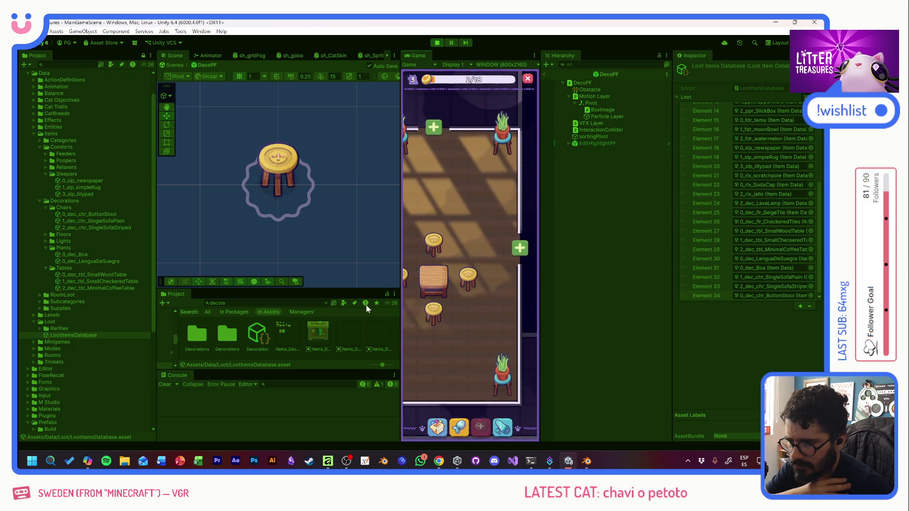
mouse_move(474, 329)
mouse_down()
mouse_move(523, 322)
mouse_move(372, 317)
mouse_up()
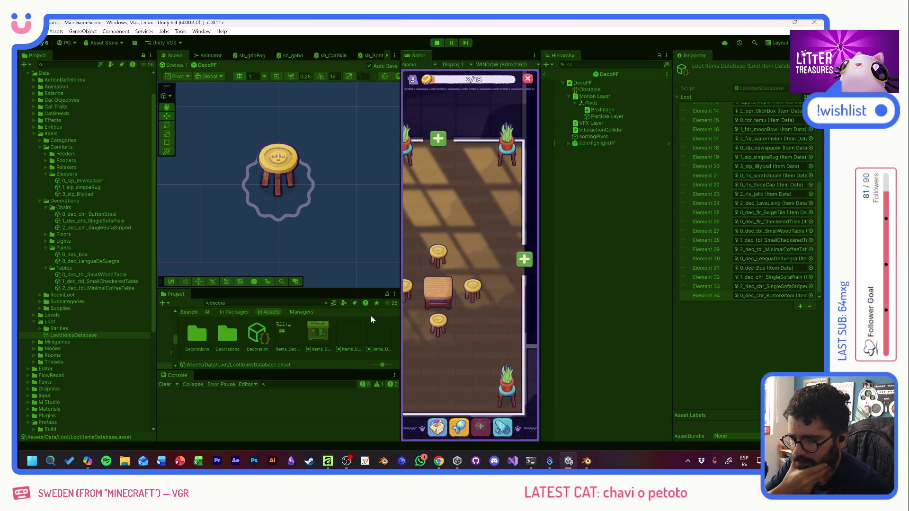
mouse_move(530, 284)
mouse_down()
mouse_move(391, 317)
mouse_move(420, 329)
mouse_up()
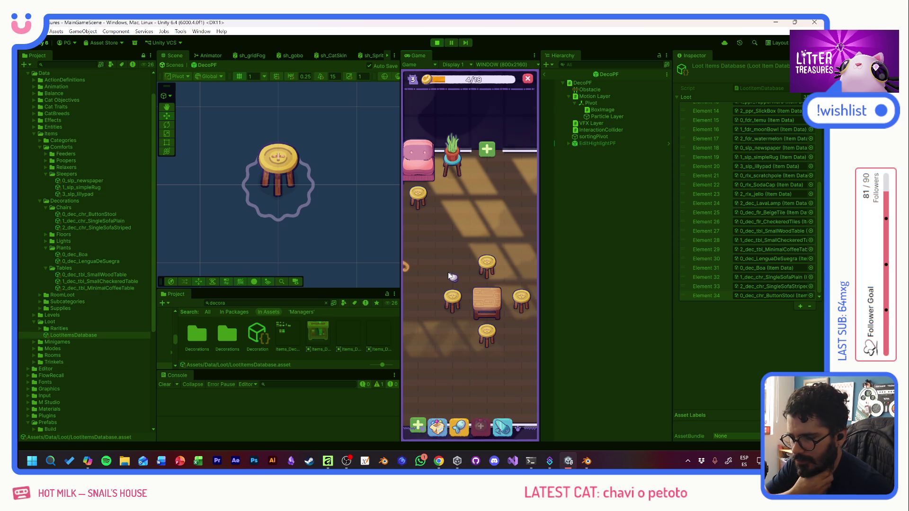
mouse_move(454, 305)
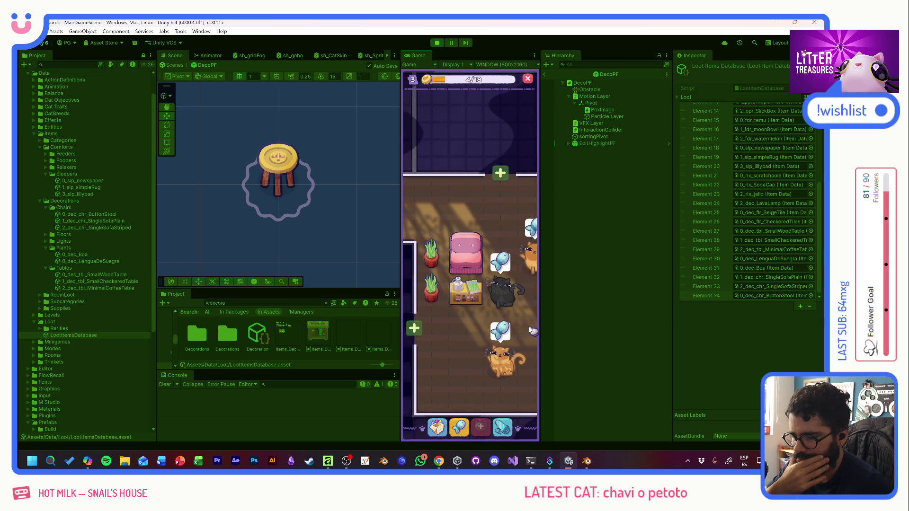
drag(531, 330, 395, 318)
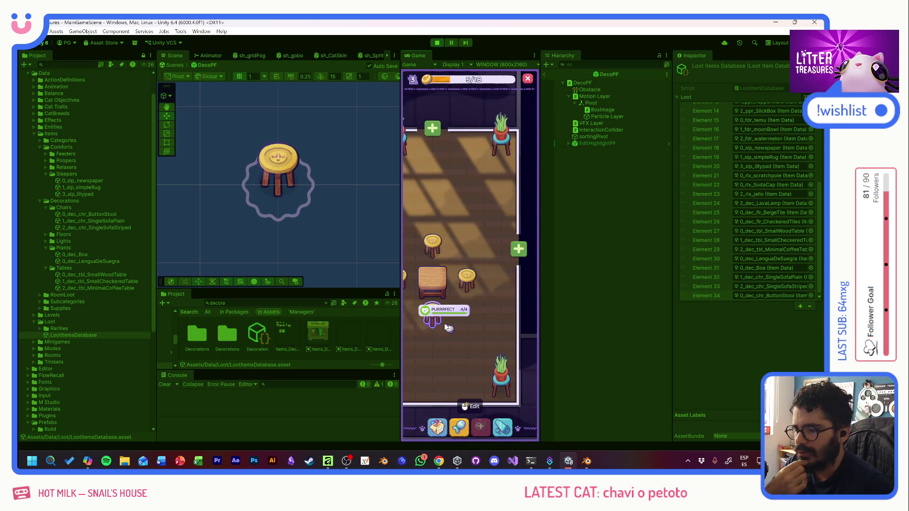
scroll(464, 343, down, 2)
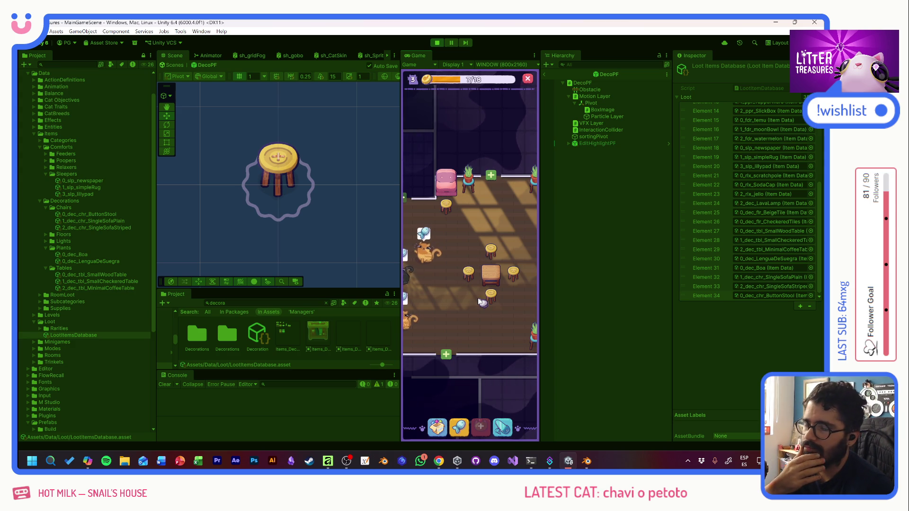
drag(456, 250, 513, 239)
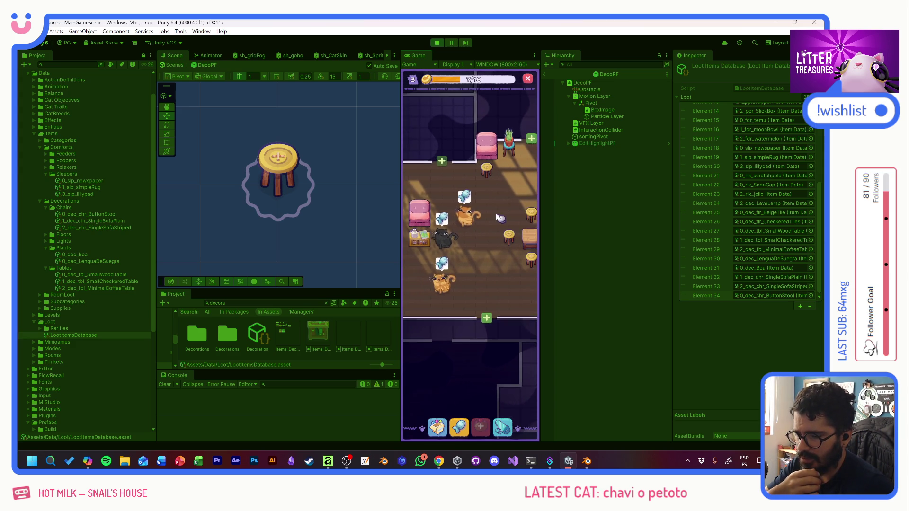
Spawn a small wood table from the F1 debug panel and reposition it in the room
click(434, 428)
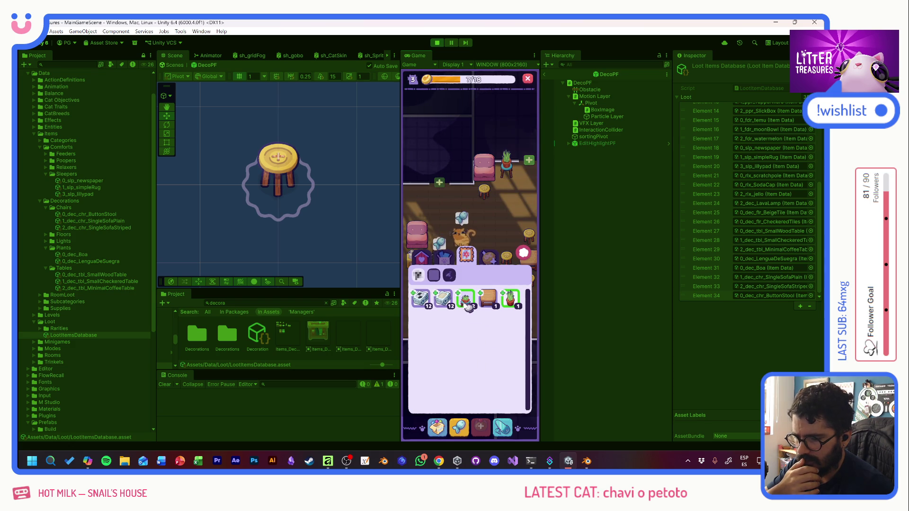
click(508, 258)
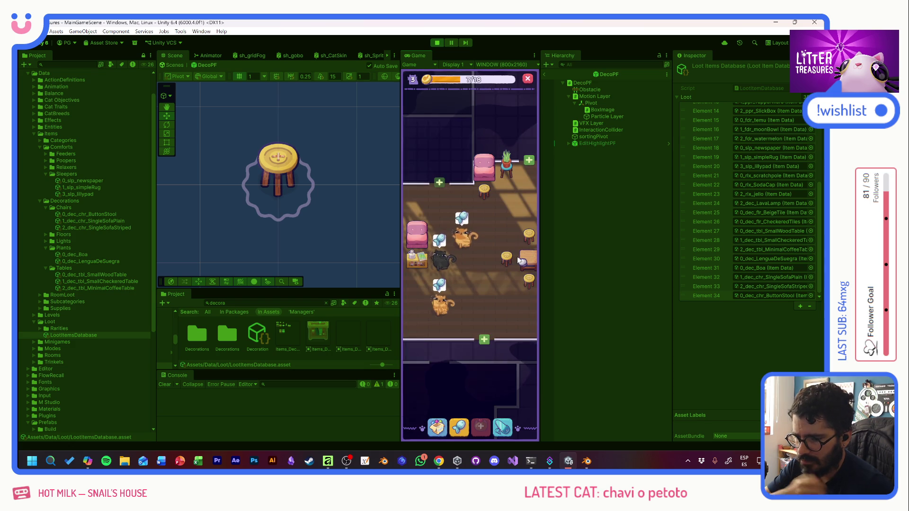
key(F1)
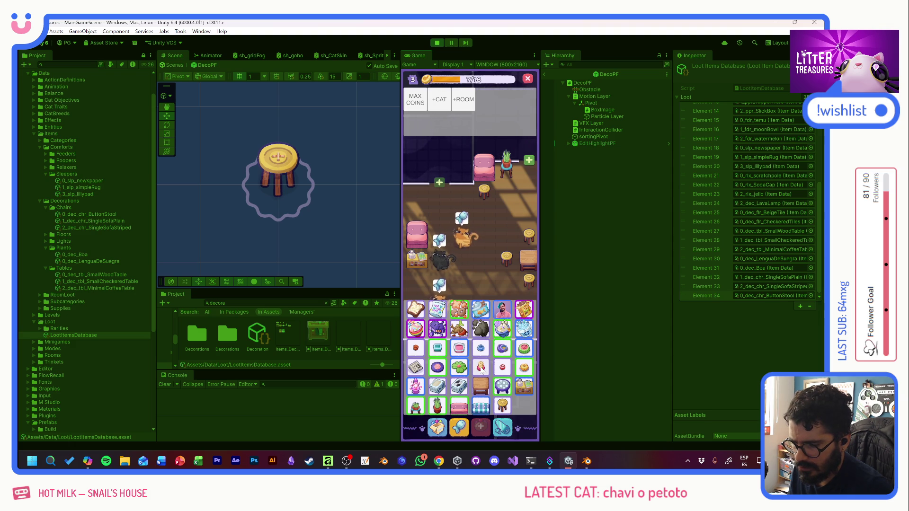
click(480, 386)
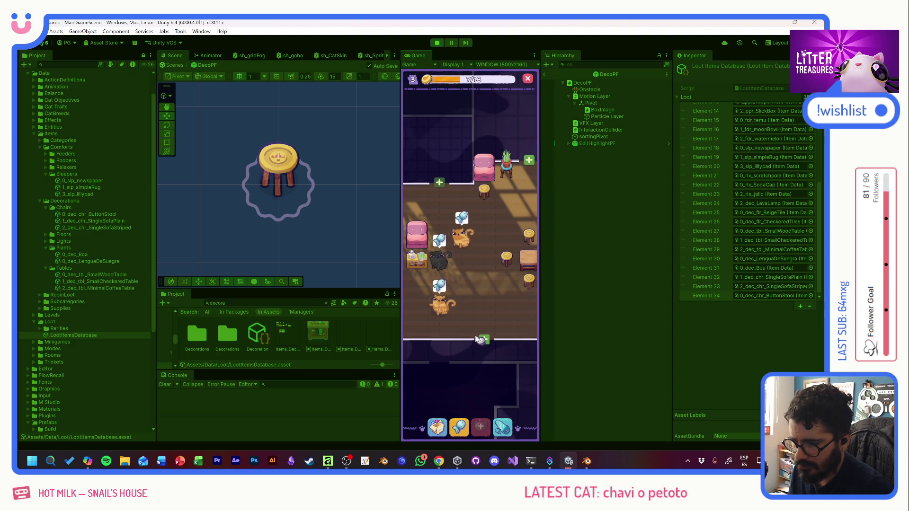
click(442, 249)
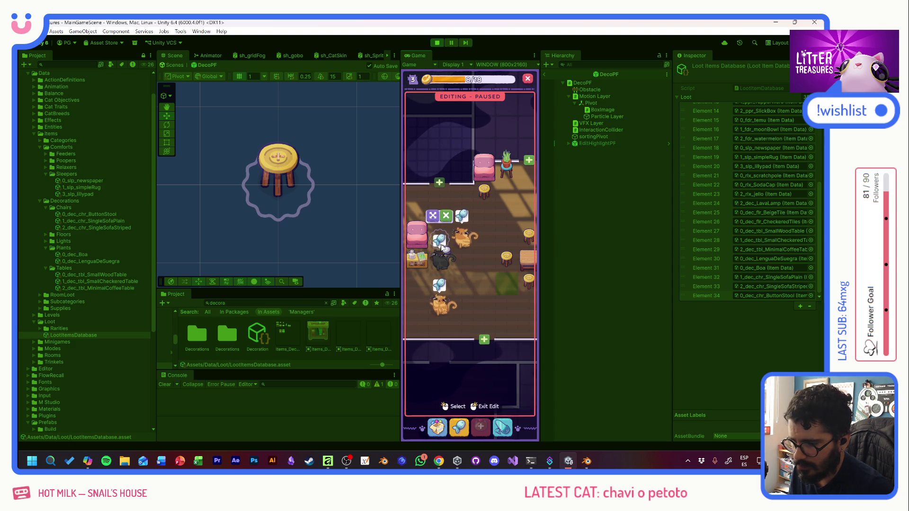
mouse_move(493, 255)
mouse_down()
mouse_move(433, 256)
mouse_move(458, 243)
mouse_move(474, 327)
mouse_up()
click(473, 327)
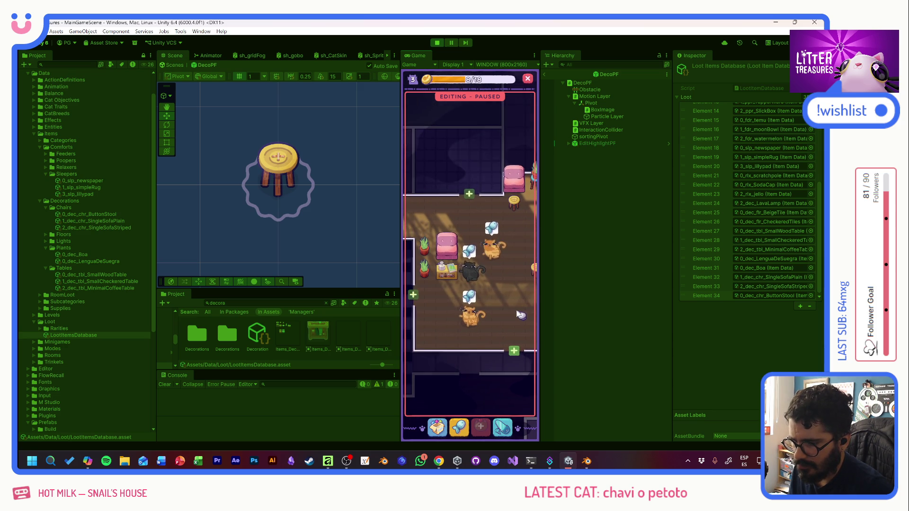
Place the plate and the Simple Rug from the comforts category in the lower-left corner
click(437, 428)
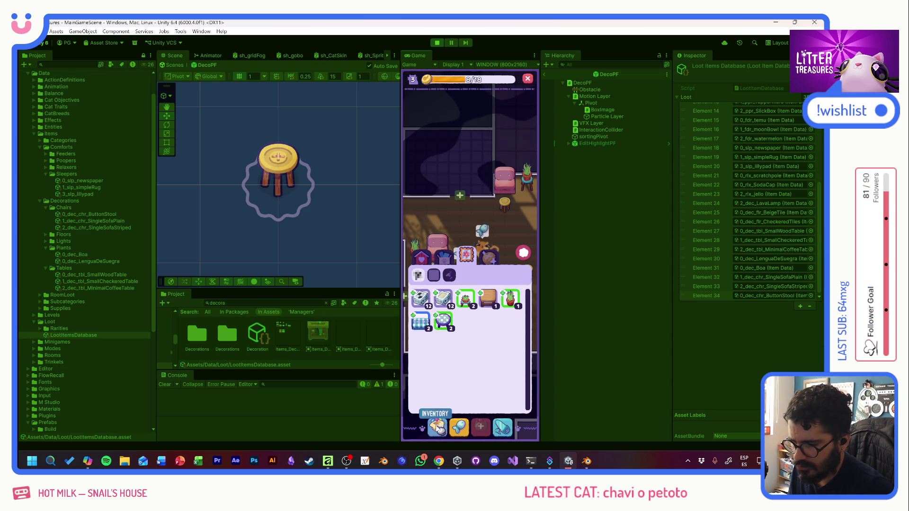
click(443, 320)
mouse_move(442, 320)
mouse_down()
mouse_move(481, 239)
mouse_move(495, 303)
mouse_move(436, 304)
mouse_move(454, 394)
mouse_up()
click(422, 256)
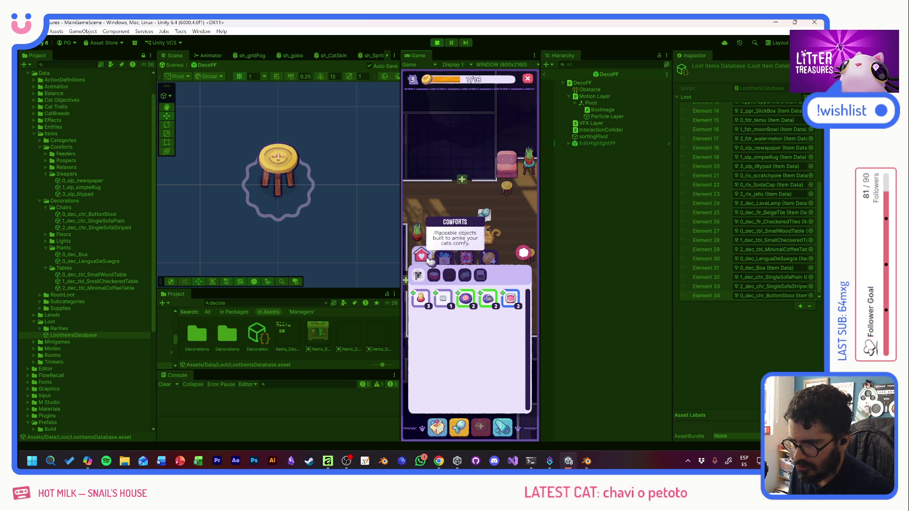
mouse_move(466, 303)
mouse_down()
mouse_move(436, 276)
mouse_move(418, 307)
mouse_up()
click(467, 308)
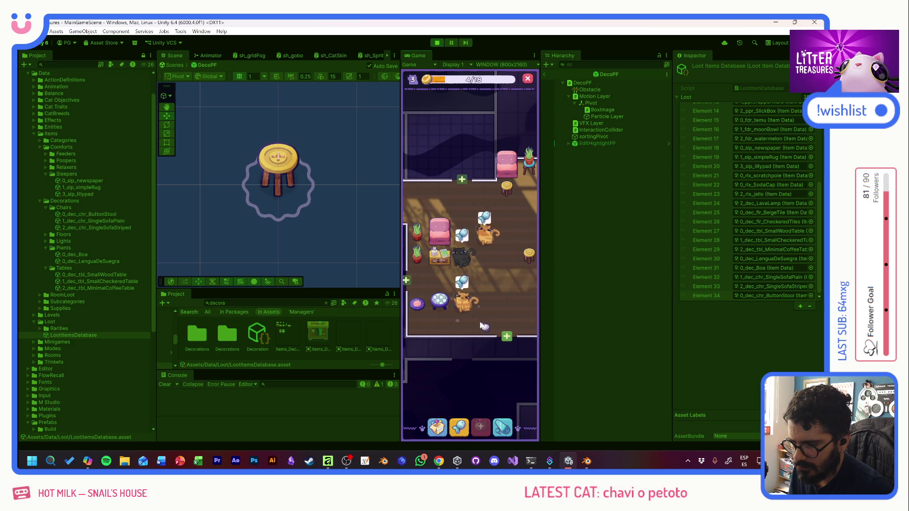
Place a decoration item from the inventory in the room's back-wall slot
click(437, 428)
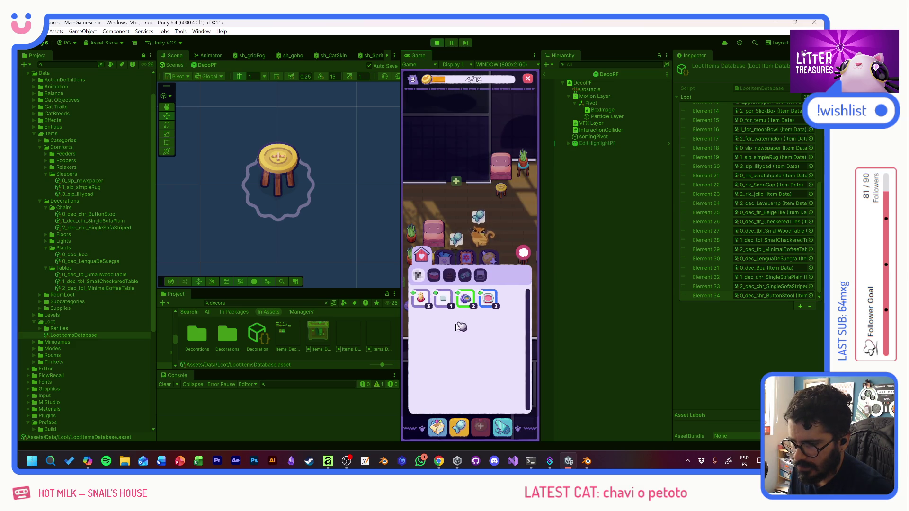
click(490, 298)
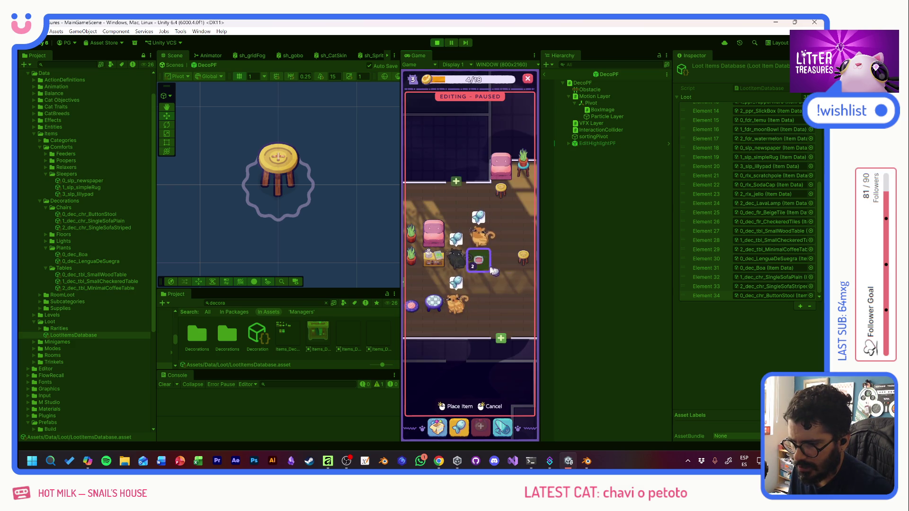
mouse_move(451, 240)
mouse_down()
mouse_move(485, 242)
mouse_move(425, 241)
mouse_move(487, 208)
mouse_move(509, 214)
mouse_move(485, 198)
mouse_move(482, 184)
mouse_move(494, 184)
mouse_up()
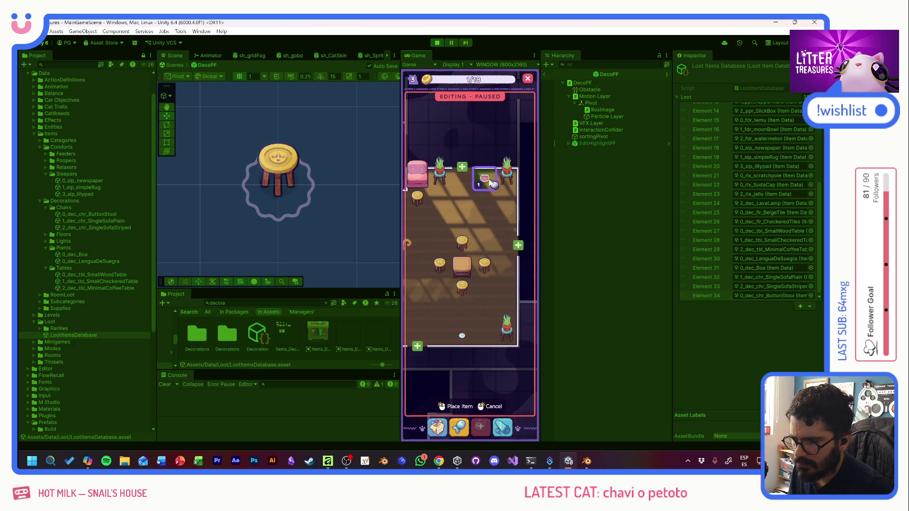
drag(492, 184, 481, 194)
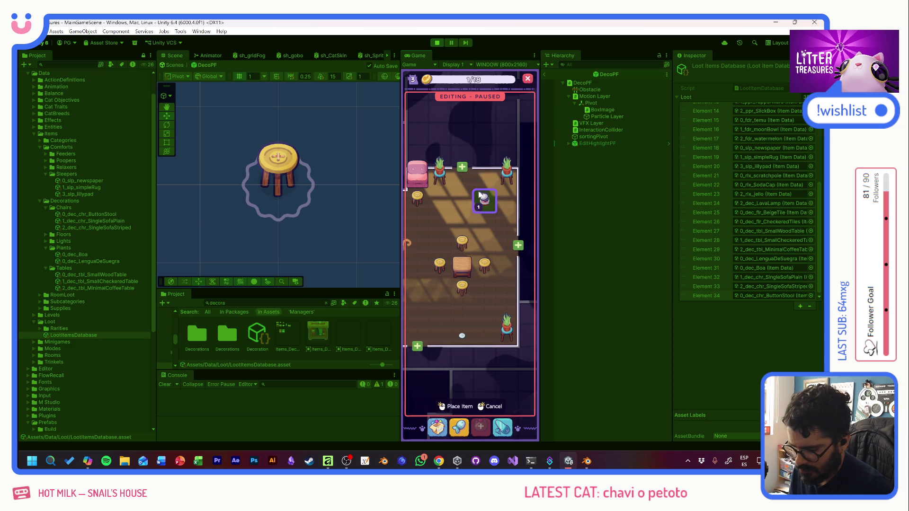
right_click(480, 194)
click(415, 100)
click(488, 188)
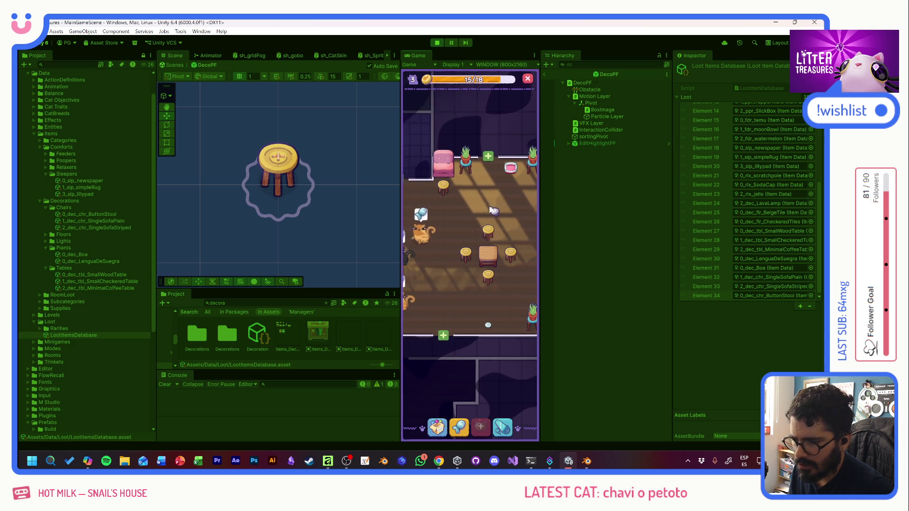
Set the Moon Bowl down on the lower floor of the room
click(423, 232)
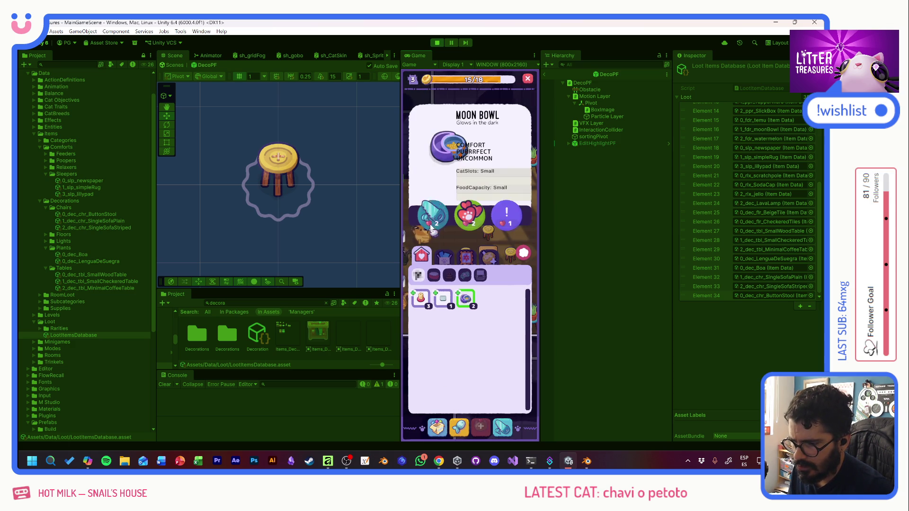
click(465, 298)
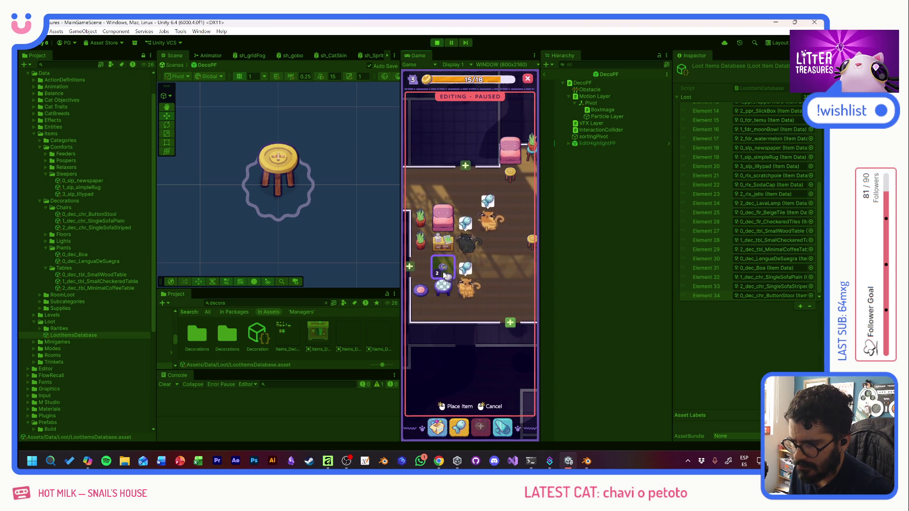
click(443, 301)
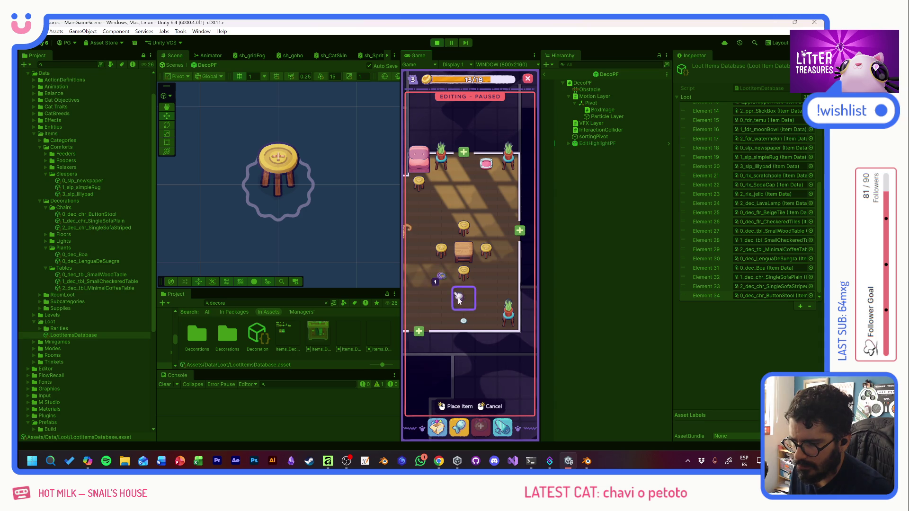
click(494, 331)
drag(492, 284, 564, 288)
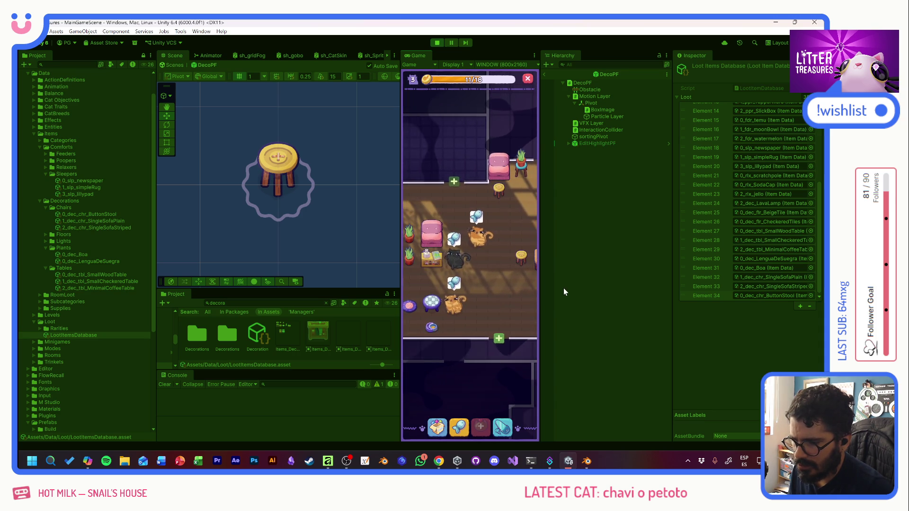
Place three small lamps around the stools
click(439, 427)
mouse_move(425, 303)
mouse_down()
mouse_move(446, 236)
mouse_move(493, 257)
mouse_move(521, 217)
mouse_up()
click(521, 217)
click(446, 280)
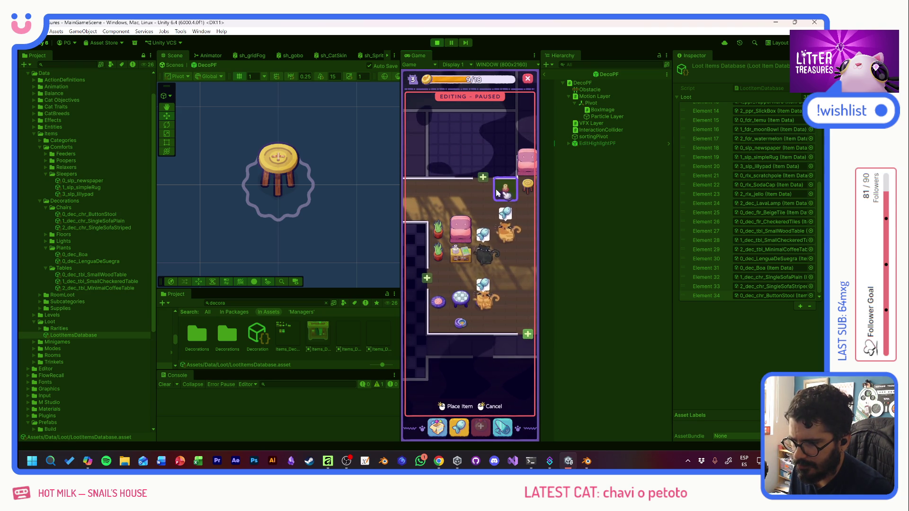
click(513, 289)
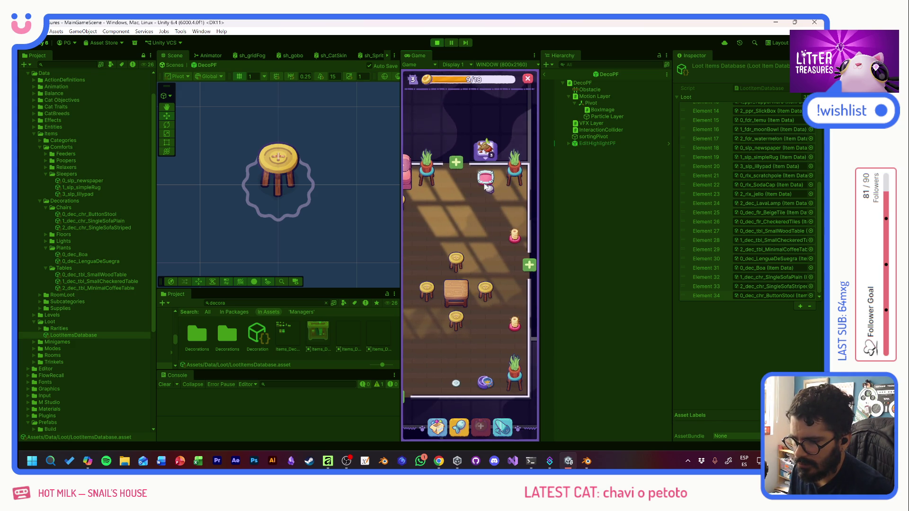
Fill the cat's bowl with food and pan back to the stools, table and cat
mouse_move(490, 156)
mouse_down()
mouse_move(487, 363)
mouse_move(490, 357)
mouse_up()
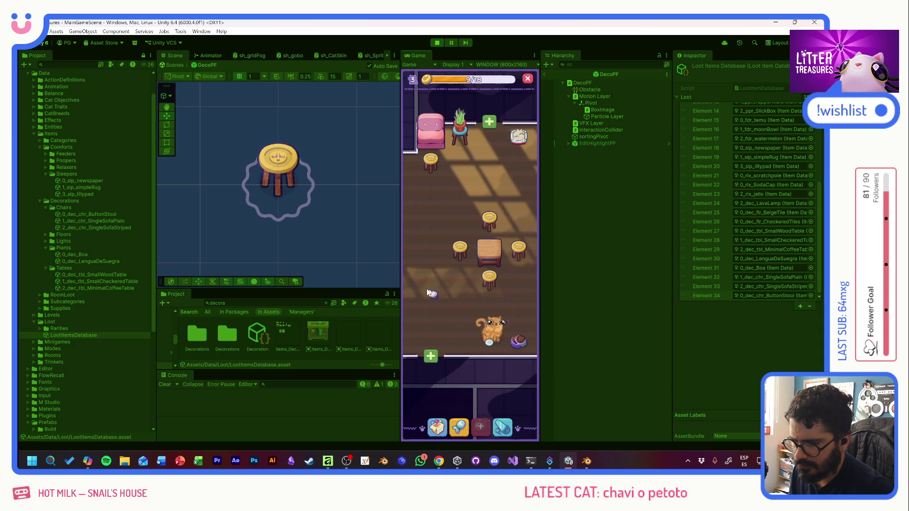
drag(462, 301, 519, 297)
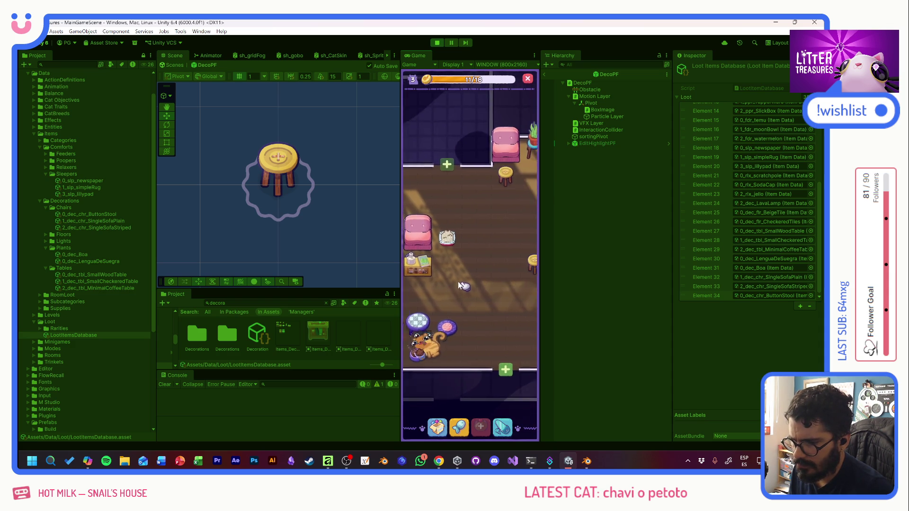
mouse_move(437, 257)
mouse_down()
mouse_move(509, 234)
mouse_move(559, 234)
mouse_up()
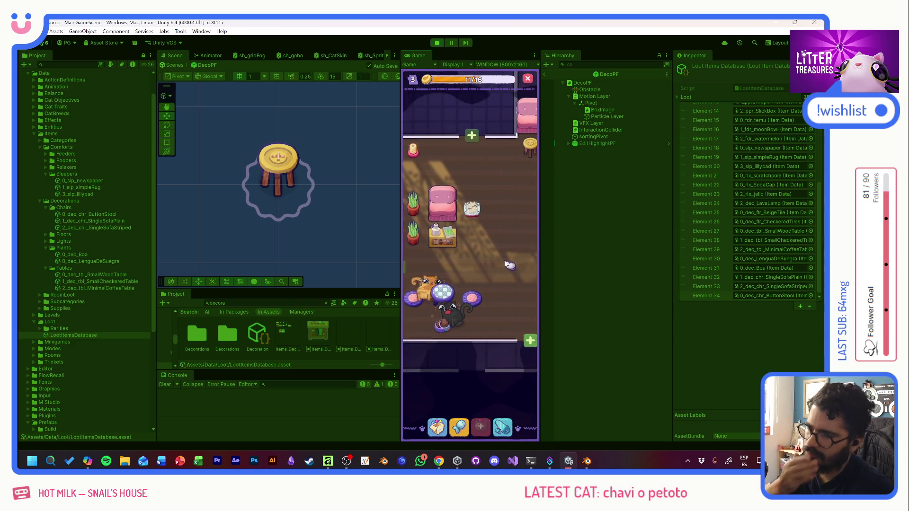
drag(492, 271, 484, 302)
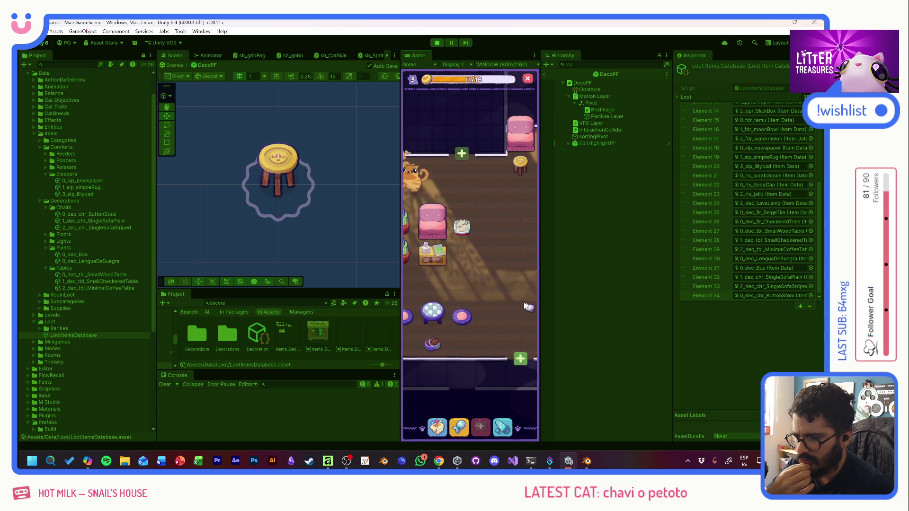
Place the striped sofa and the checkered table in the neighbouring room
click(436, 427)
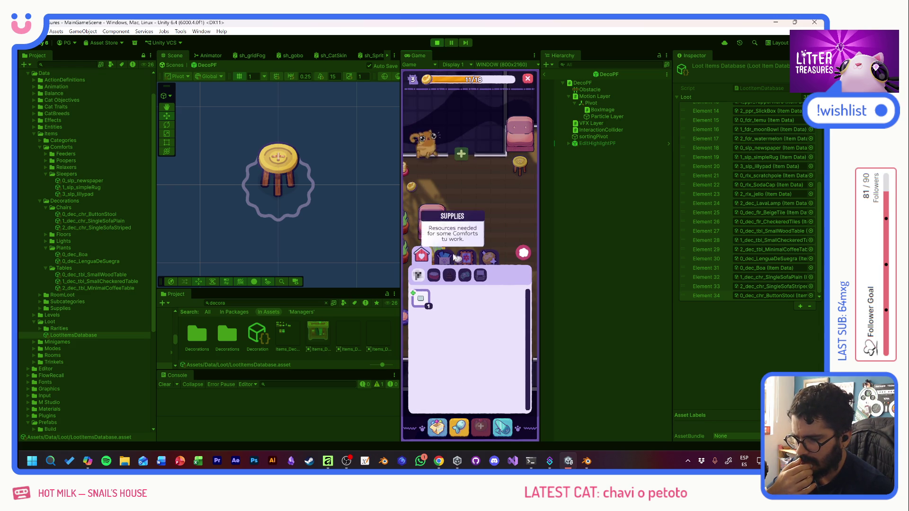
mouse_move(428, 326)
mouse_down()
mouse_move(511, 225)
mouse_move(441, 228)
mouse_move(477, 233)
mouse_move(455, 237)
mouse_move(472, 266)
mouse_up()
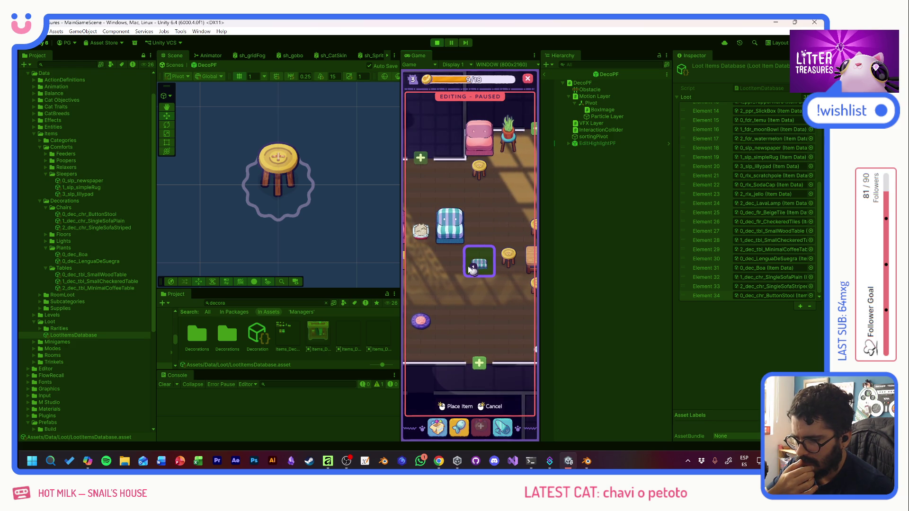
click(447, 422)
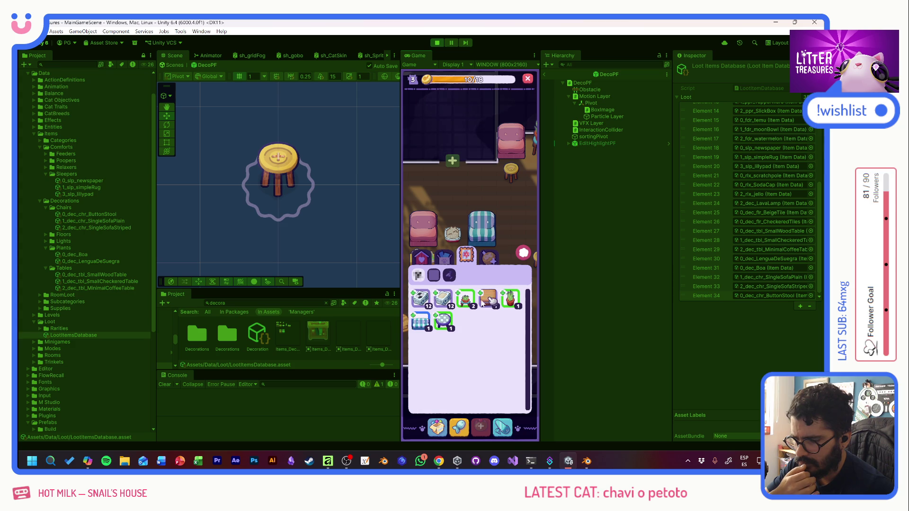
click(444, 321)
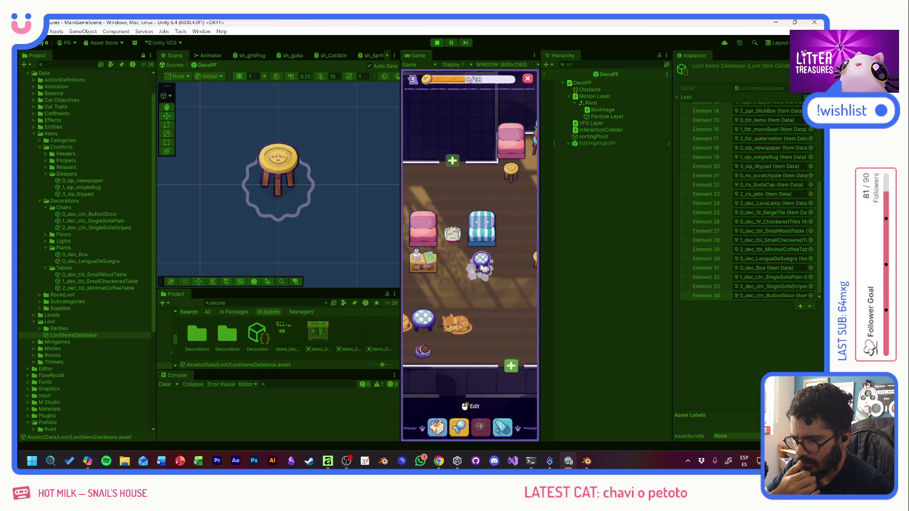
Add potted plants to this room and the room above
click(437, 427)
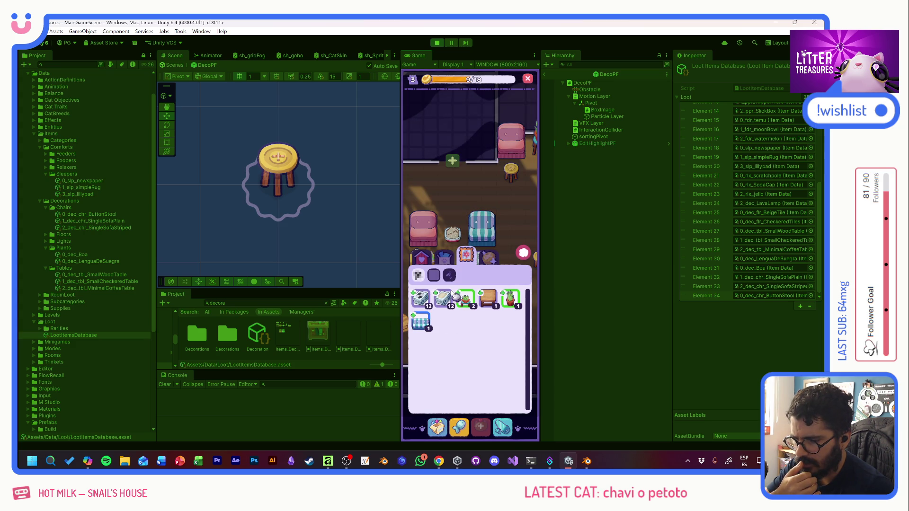
click(475, 308)
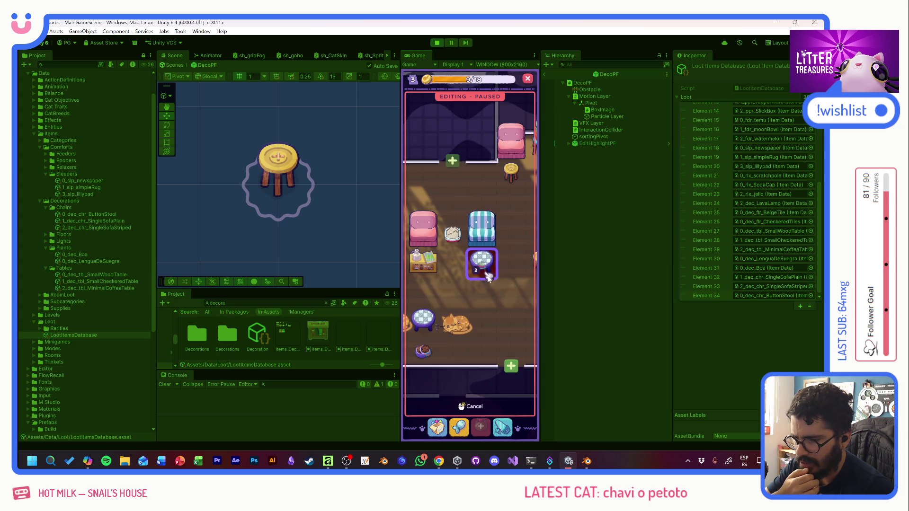
click(520, 256)
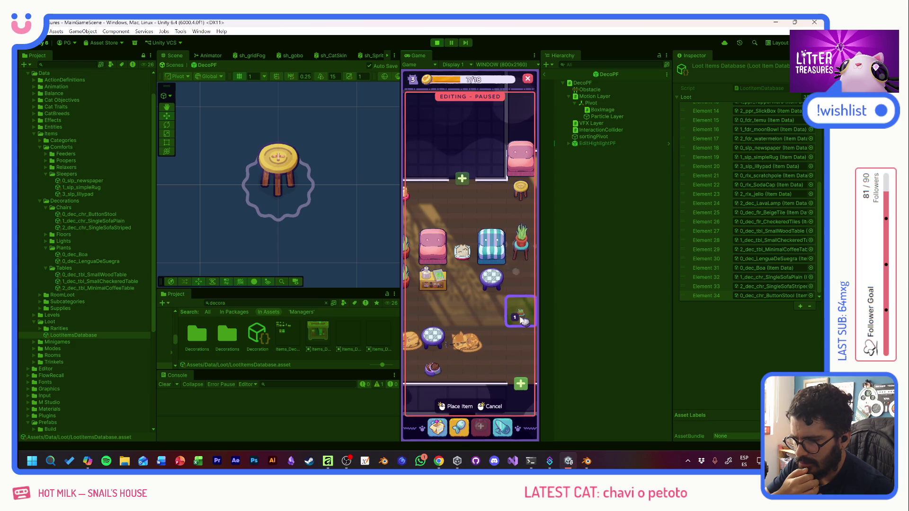
scroll(521, 313, up, 3)
click(474, 305)
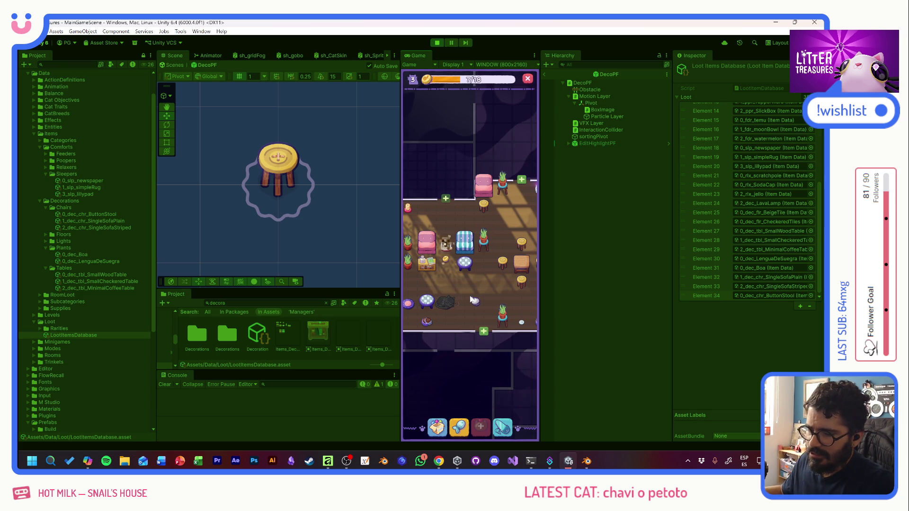
scroll(492, 291, up, 2)
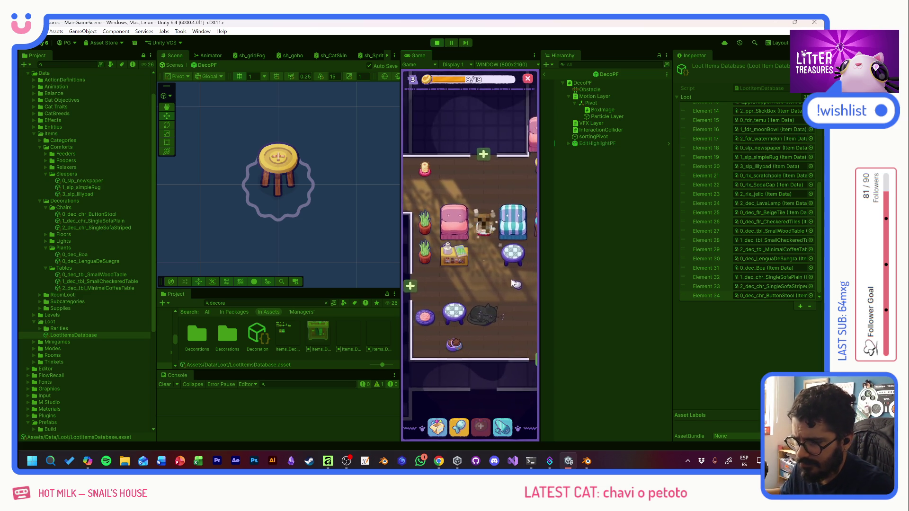
drag(512, 283, 510, 273)
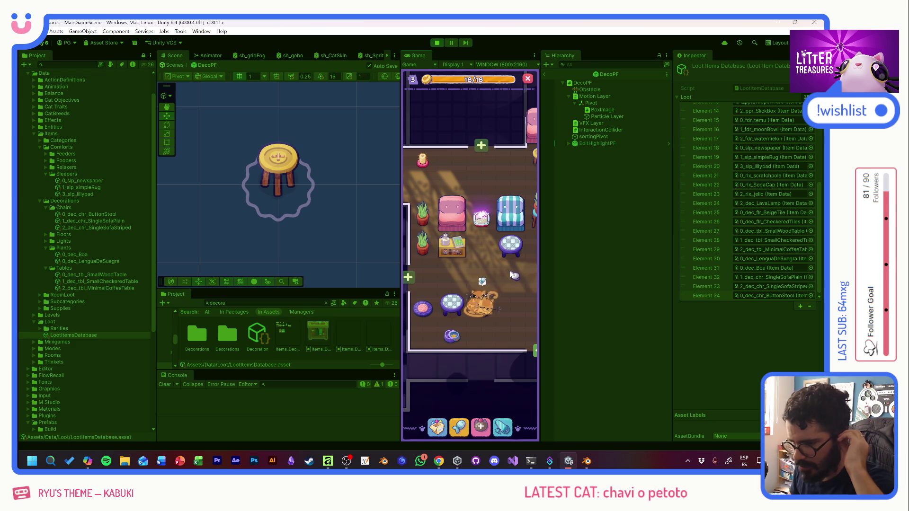
Win two treasures in the scoop minigame by guiding the diamond through the numbers
click(488, 222)
drag(426, 285, 503, 286)
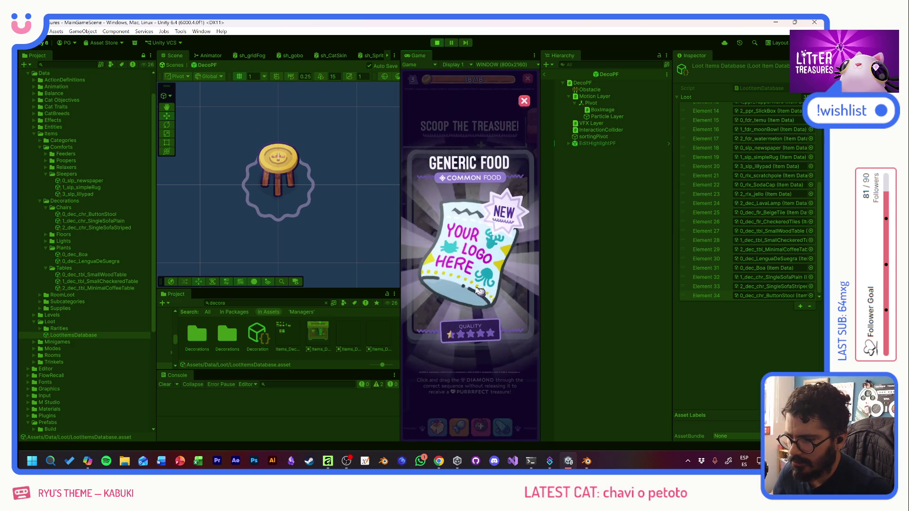
click(488, 293)
mouse_move(433, 215)
mouse_down()
mouse_move(510, 242)
mouse_move(509, 307)
mouse_up()
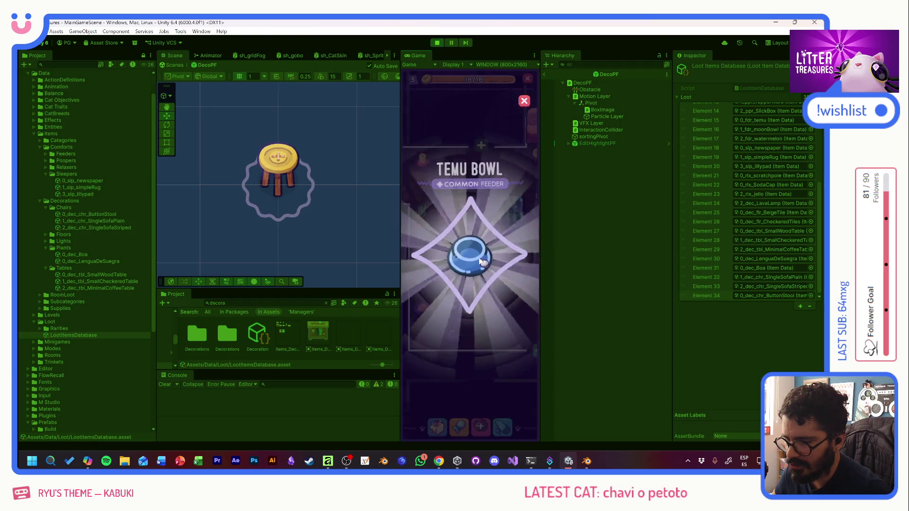
click(479, 258)
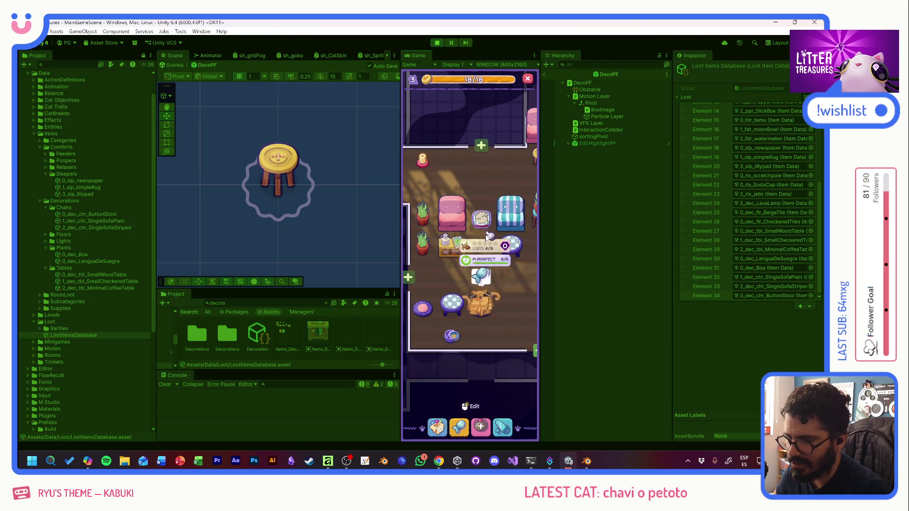
Stop and restart Play mode, then bring the Copilot chat window forward
click(437, 42)
click(437, 43)
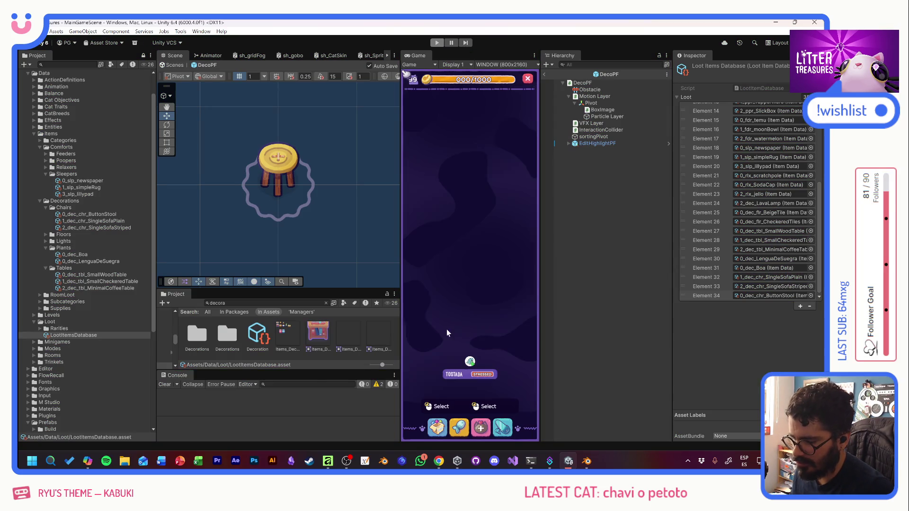
click(88, 462)
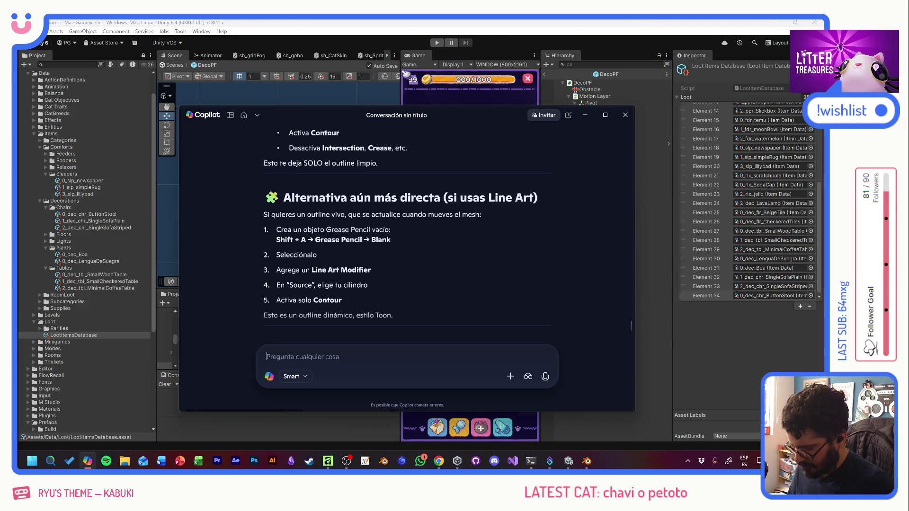
Ask Copilot, in Spanish, why a square UI Image squashes 512x1024 and 1024x512 sprites
text(otra pregunta. En )
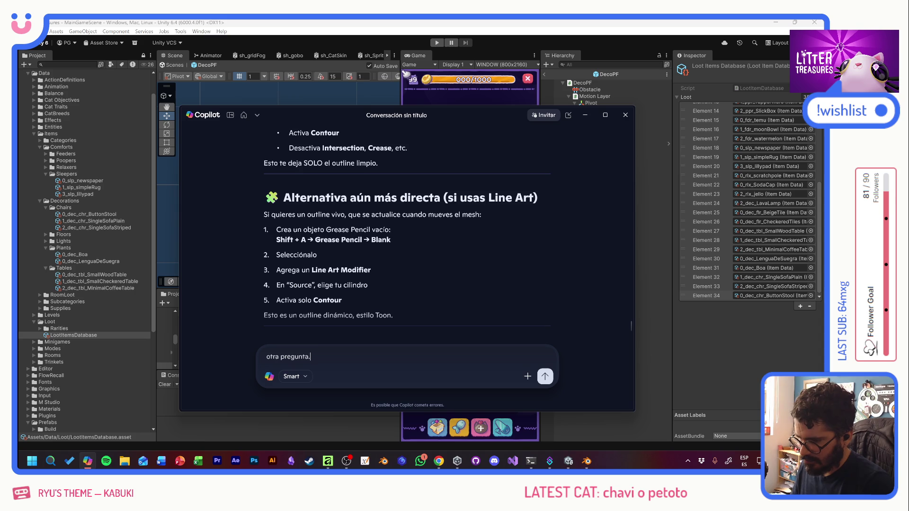
text(unity)
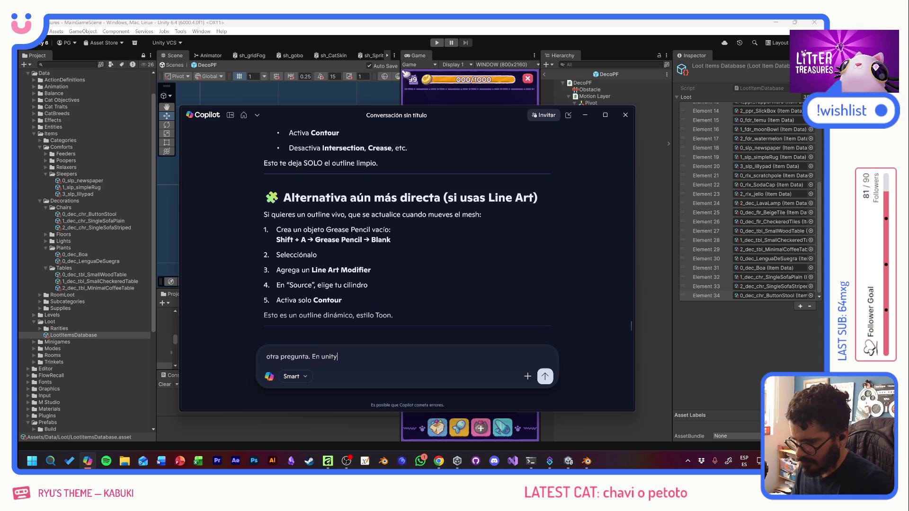
text(, estoy usando un sprite sheet para mis muebles etc. Todo bien, solo )
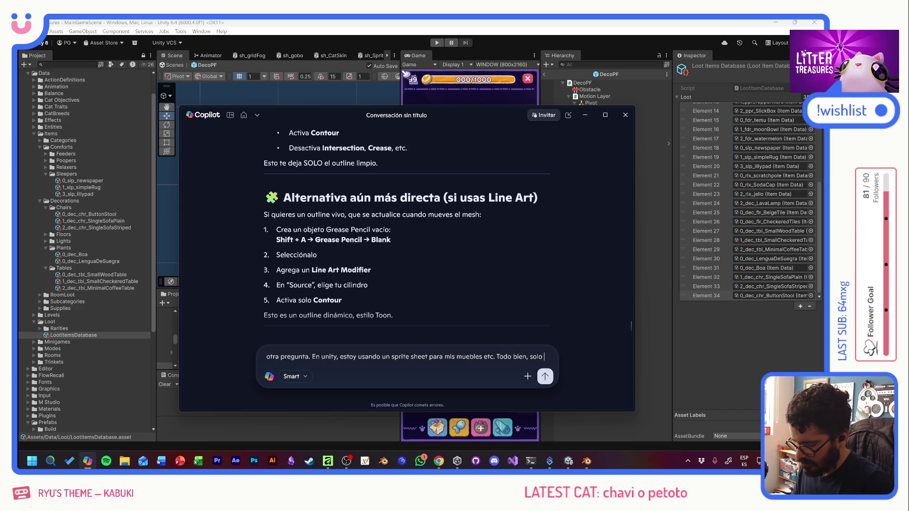
text(que algunos )
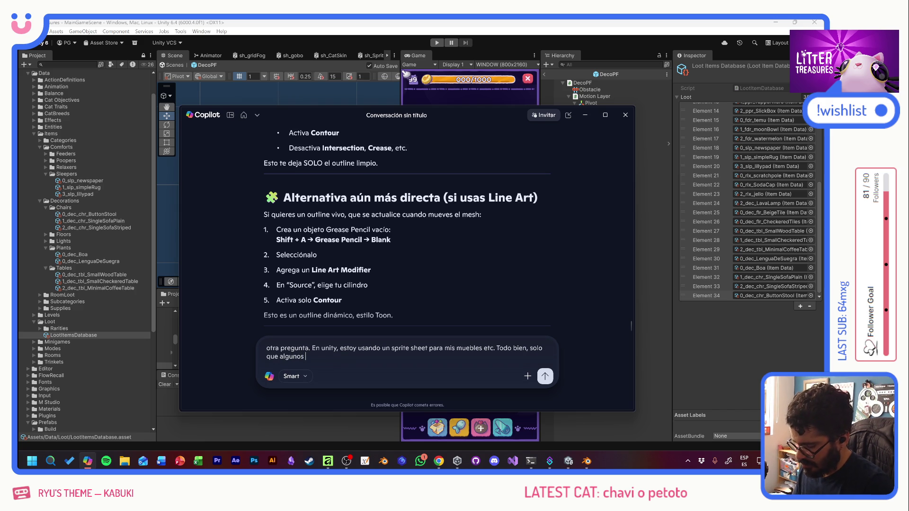
text(miden 512x512 y )
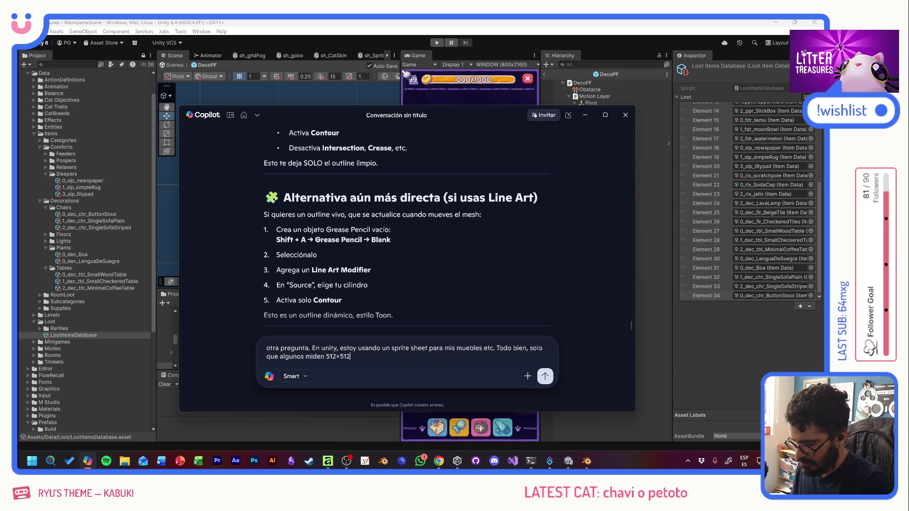
text(todo ok, preo)
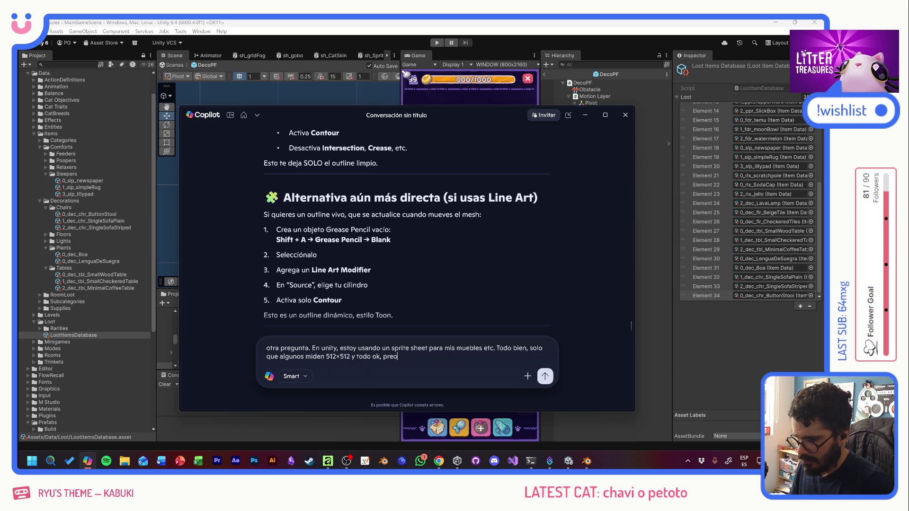
key(BackSpace)
key(BackSpace)
key(BackSpace)
text(ero ten)
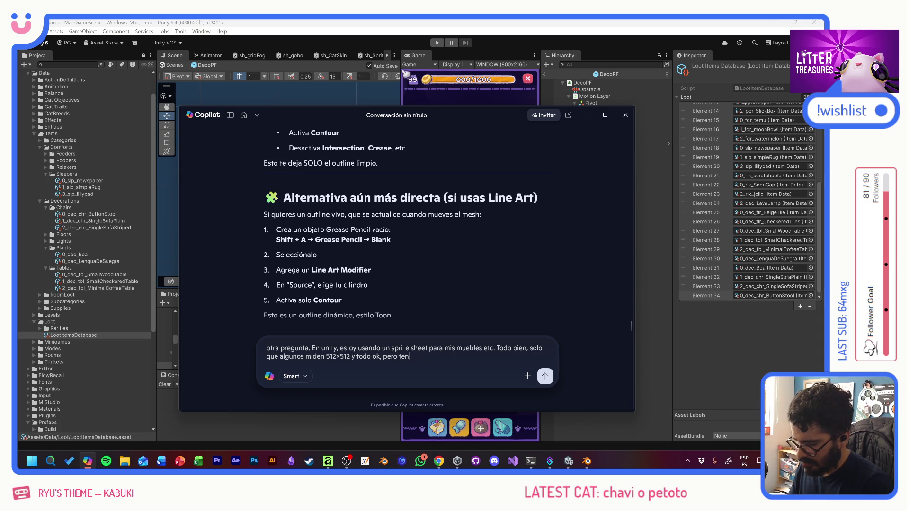
text(go algunos altos q)
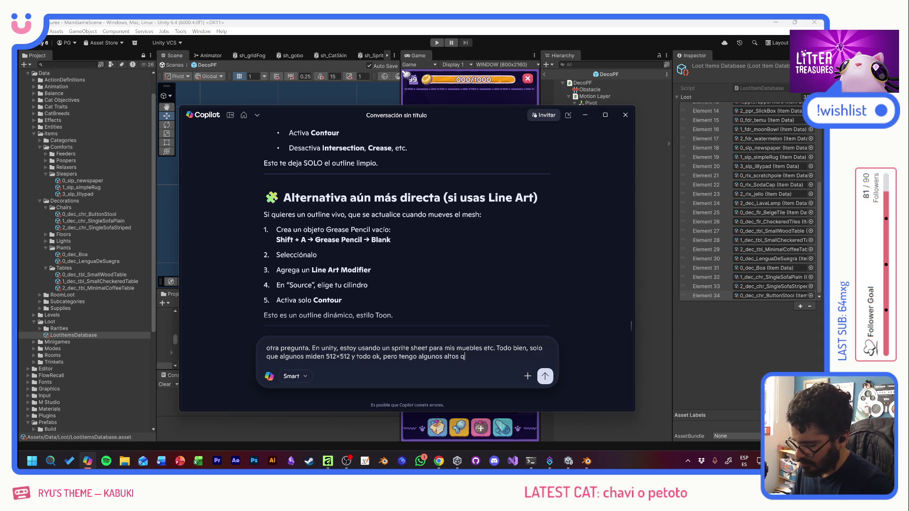
text(ue van a medir )
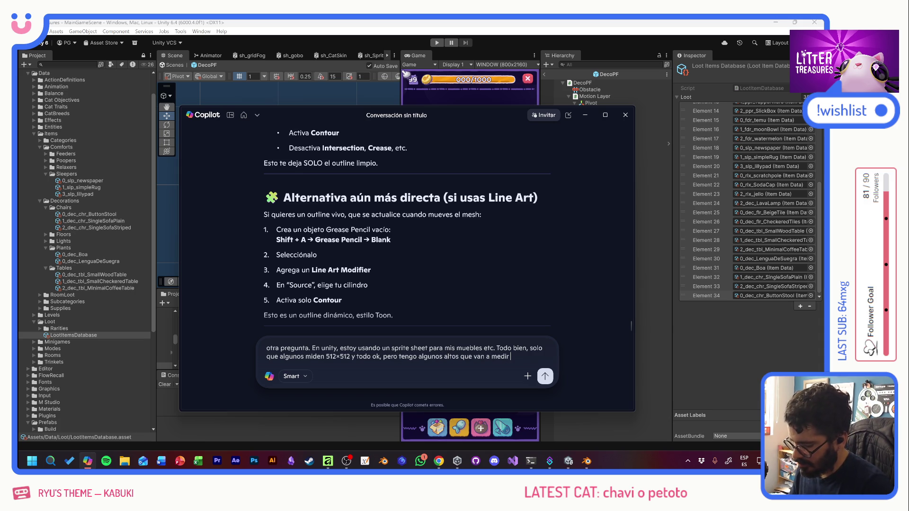
text(512)
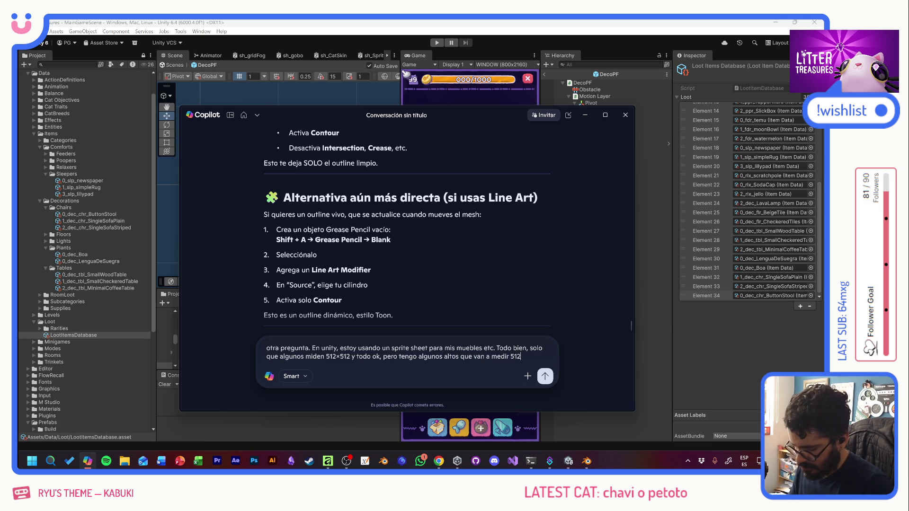
text(x1024 )
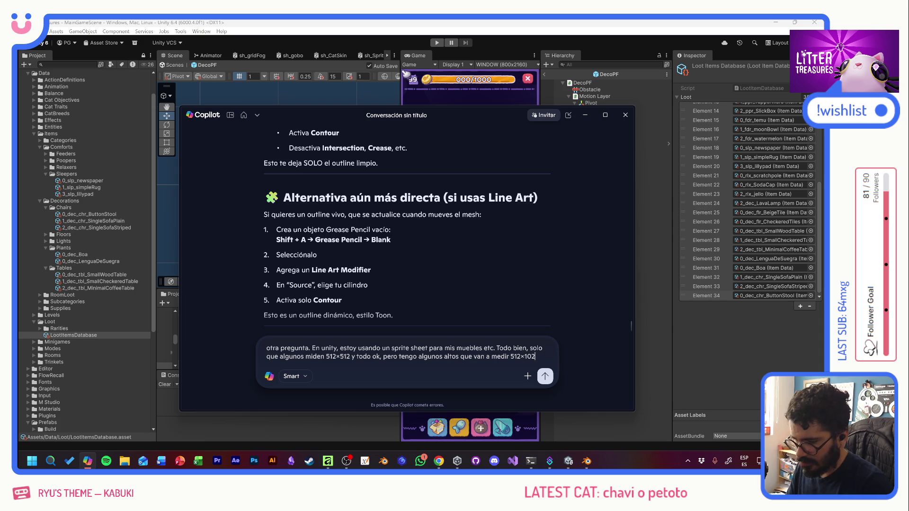
text(o mas )
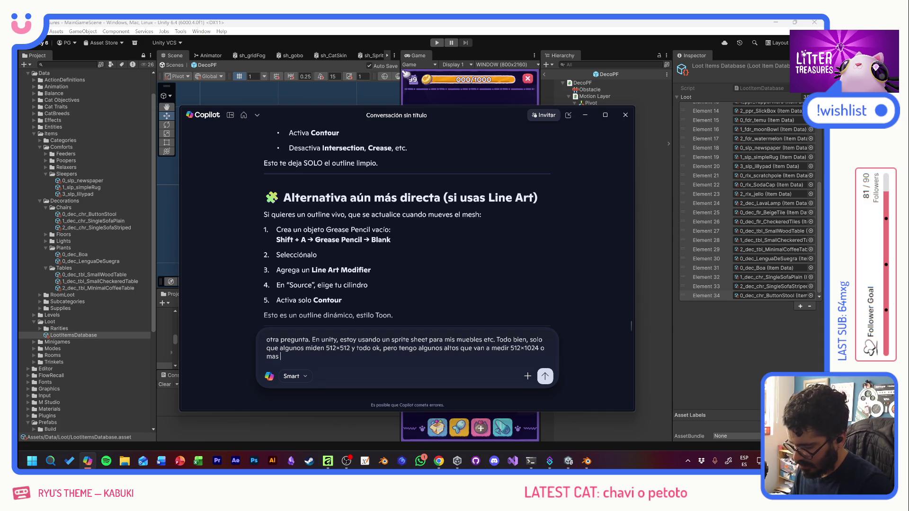
text(adelante uno)
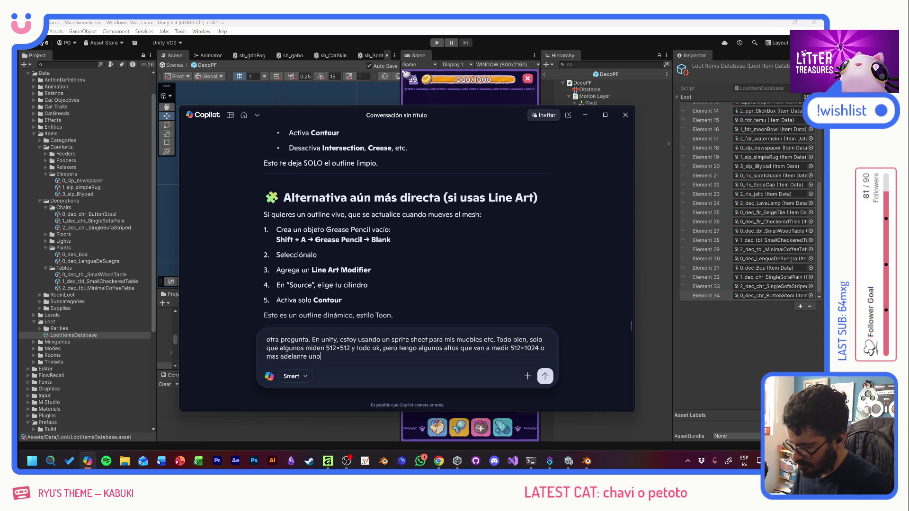
text(s de 10)
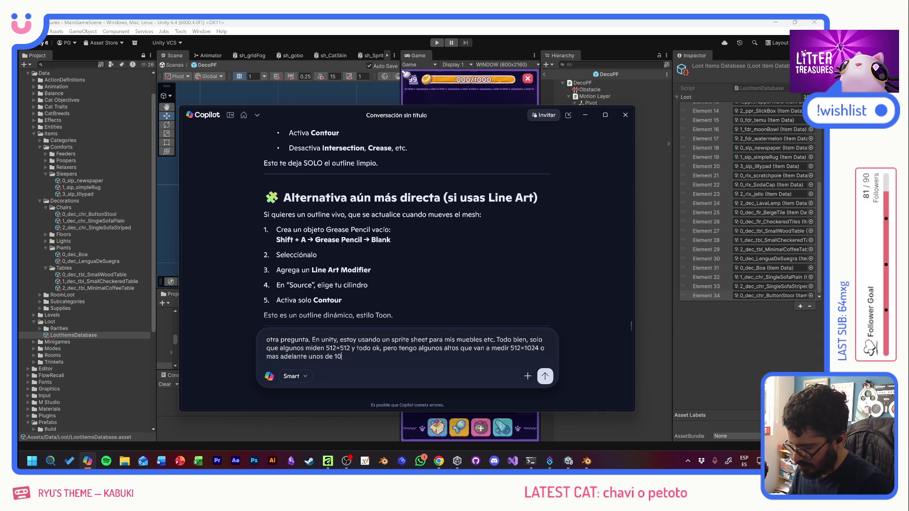
text(24x12)
key(BackSpace)
key(BackSpace)
text(512. )
text(Al)
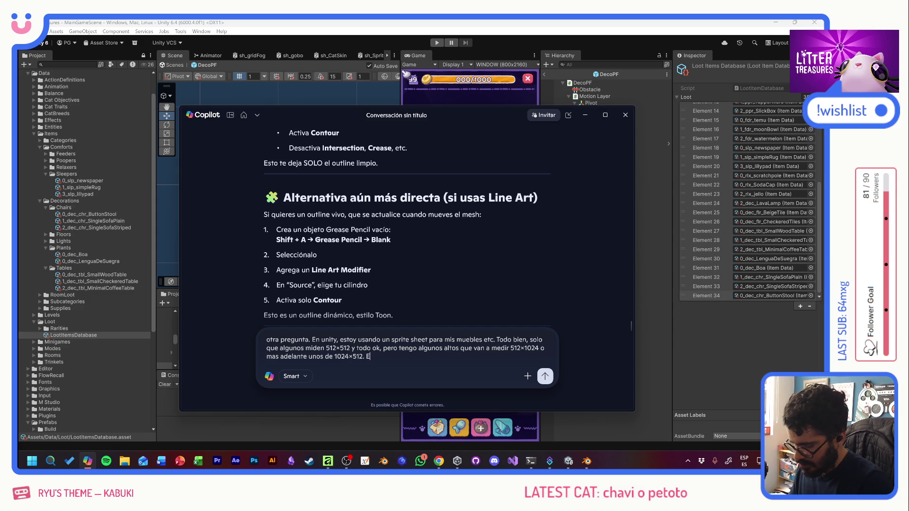
key(BackSpace)
key(BackSpace)
text(Al ins)
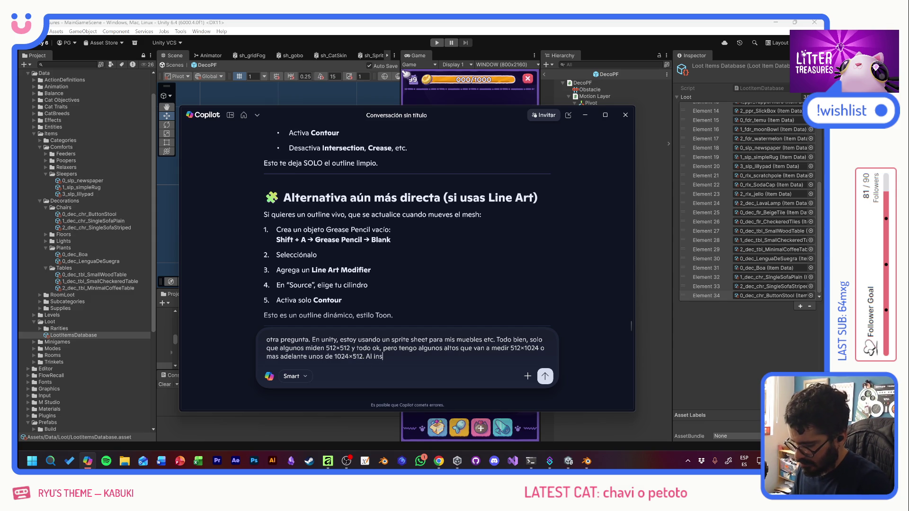
text(tanciarlos en el p)
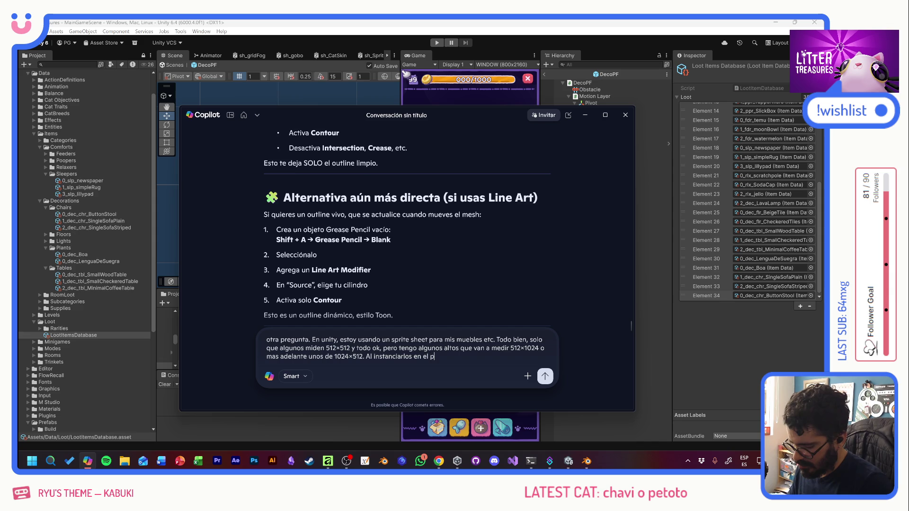
key(BackSpace)
text(spriterender)
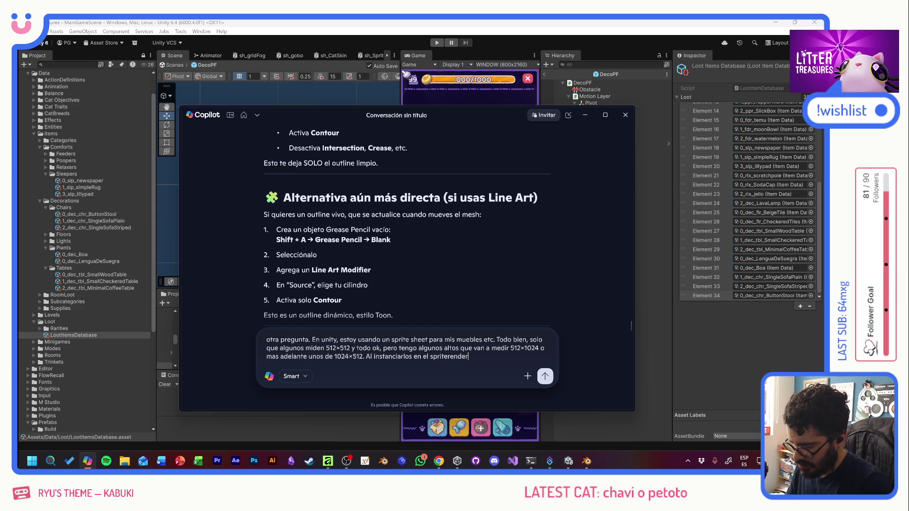
text(er, todo nomal)
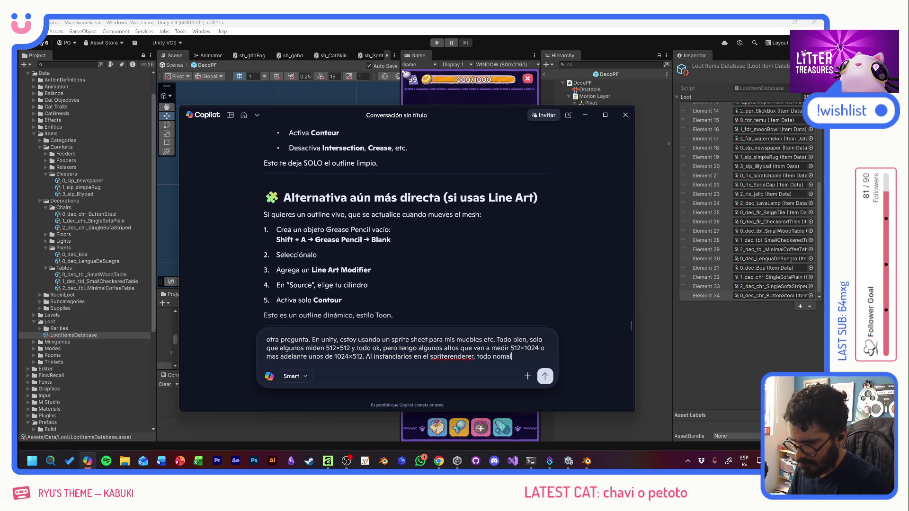
key(BackSpace)
key(BackSpace)
key(BackSpace)
text(rmal, e)
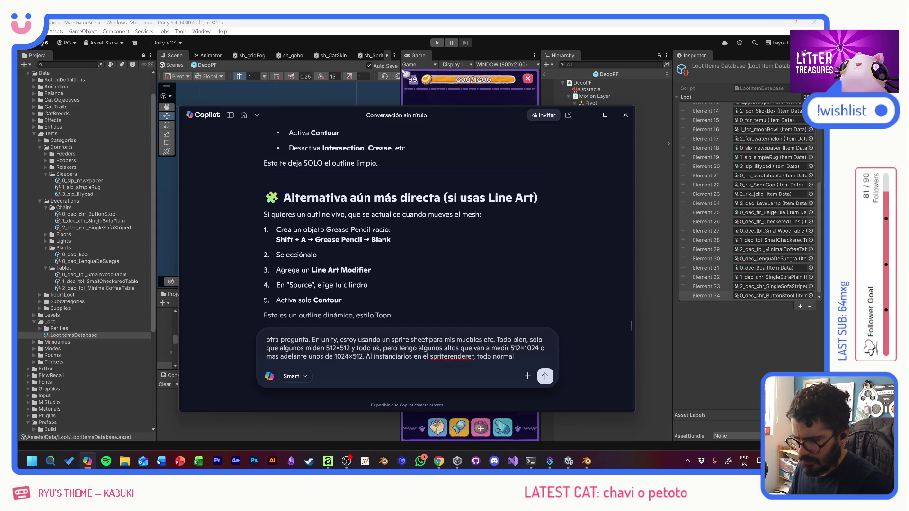
text(ro)
key(BackSpace)
key(BackSpace)
key(BackSpace)
text(pero en UI)
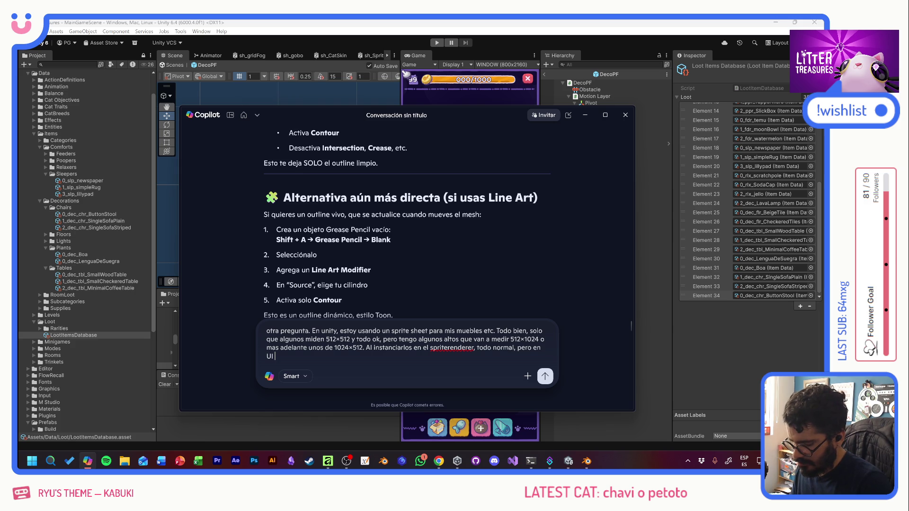
text(mi IMAGE)
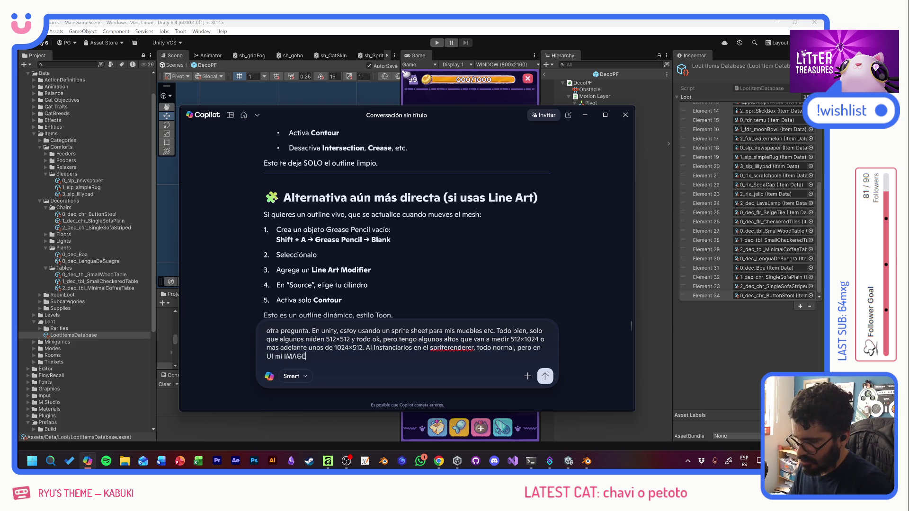
text( es)
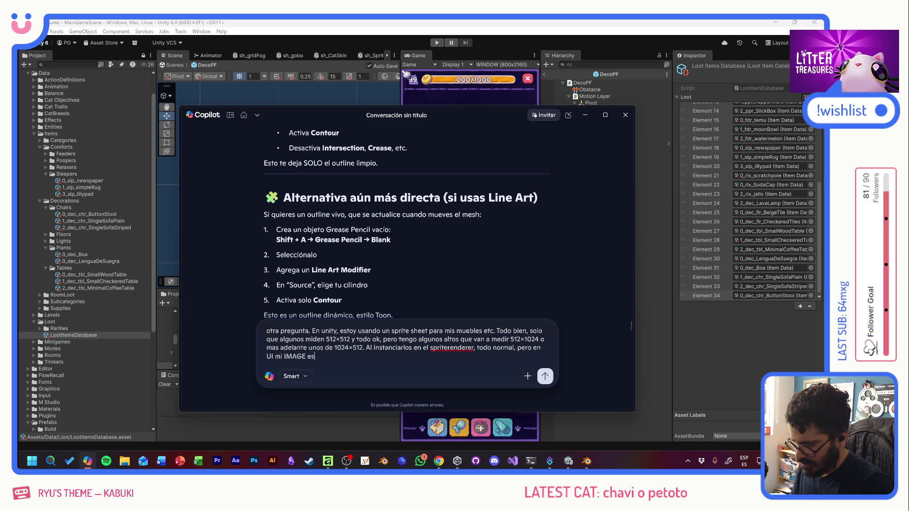
text( cuadrada y )
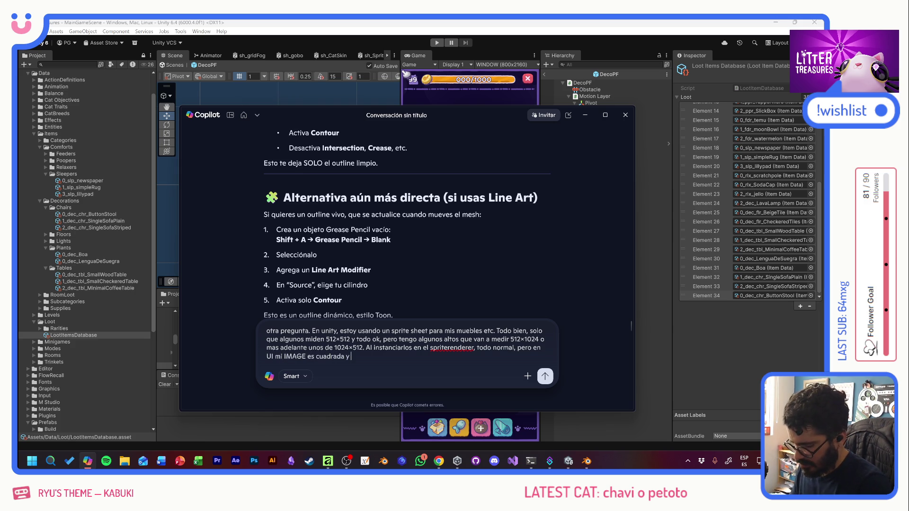
text(cuando le doy spri)
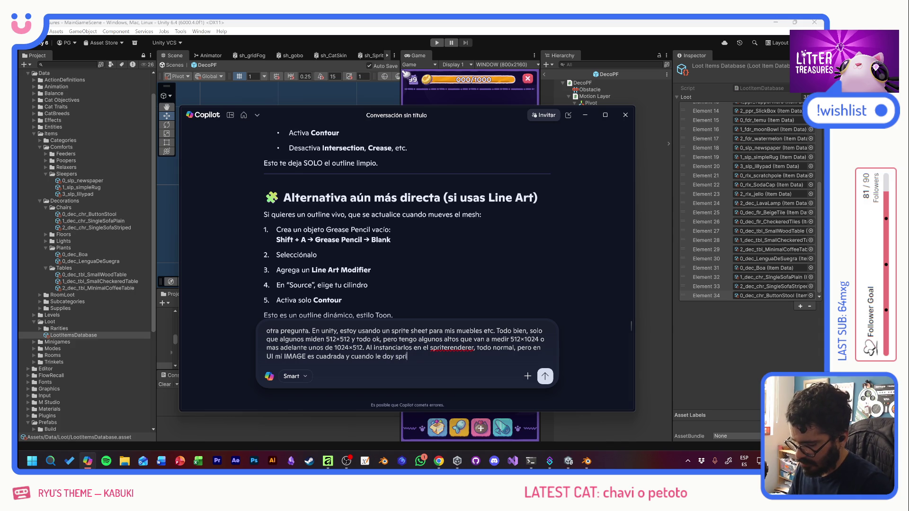
text(tes con otro ratio, )
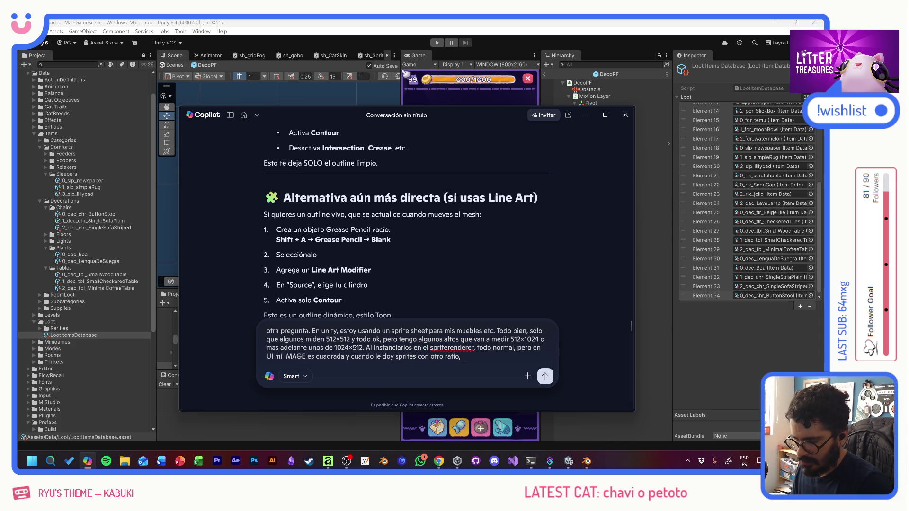
text(los aplasta. Cómo lo soluc)
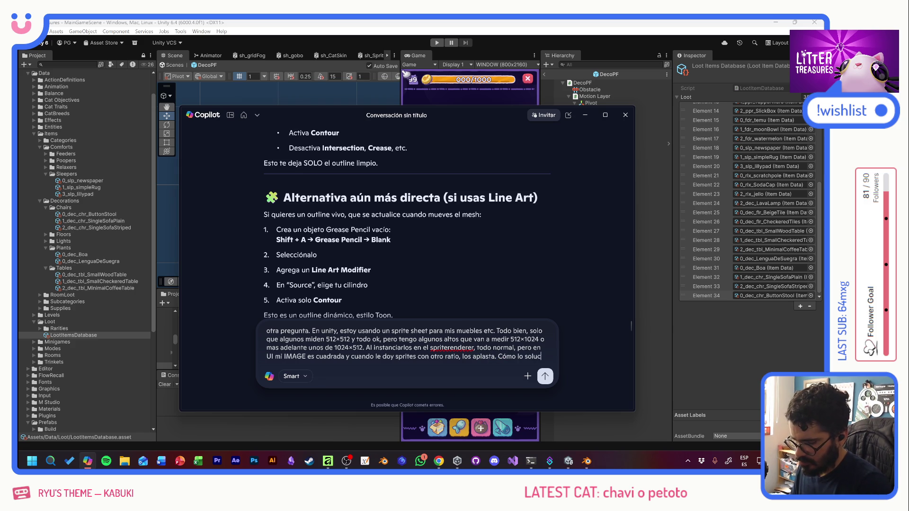
text(iono?)
key(Return)
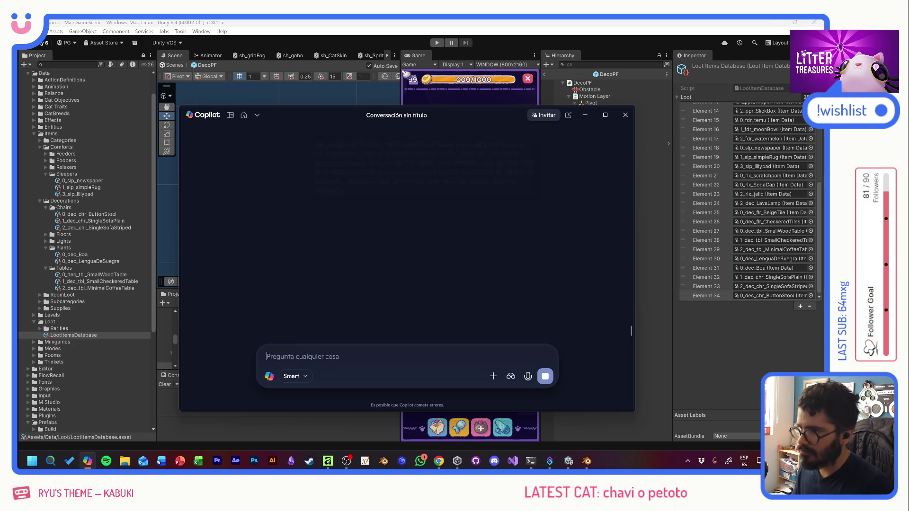
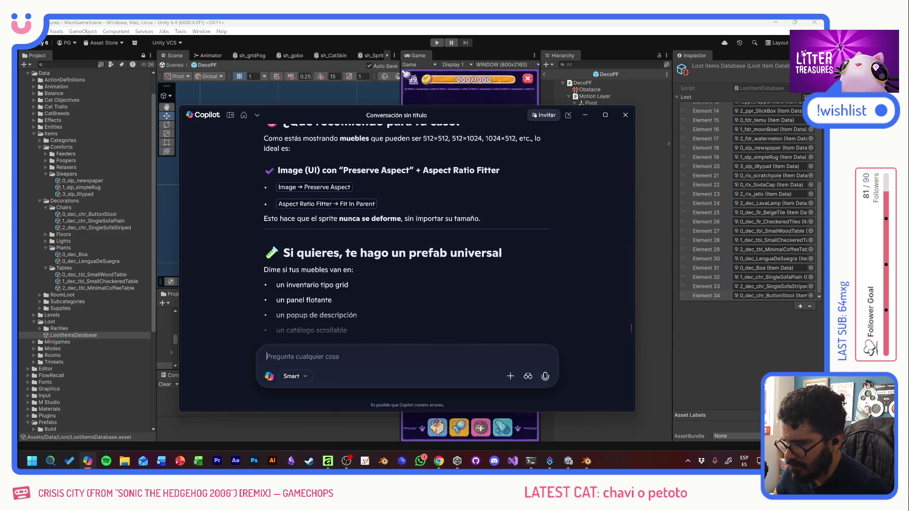
Minimize the Copilot chat window to return to the Unity DecoPF prefab
click(585, 117)
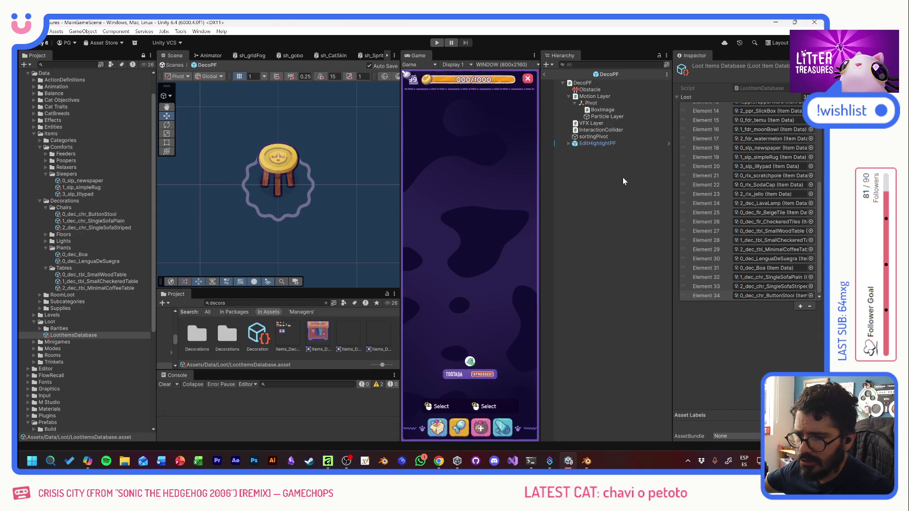
Exit the DecoPF prefab and select ItemFoundPopup under GAME > GameCanvas > MainContainer
click(237, 303)
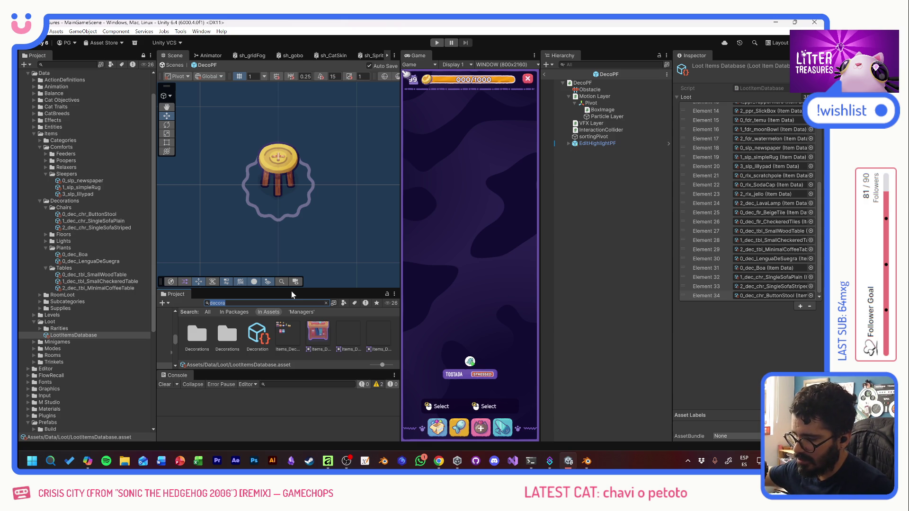
click(544, 77)
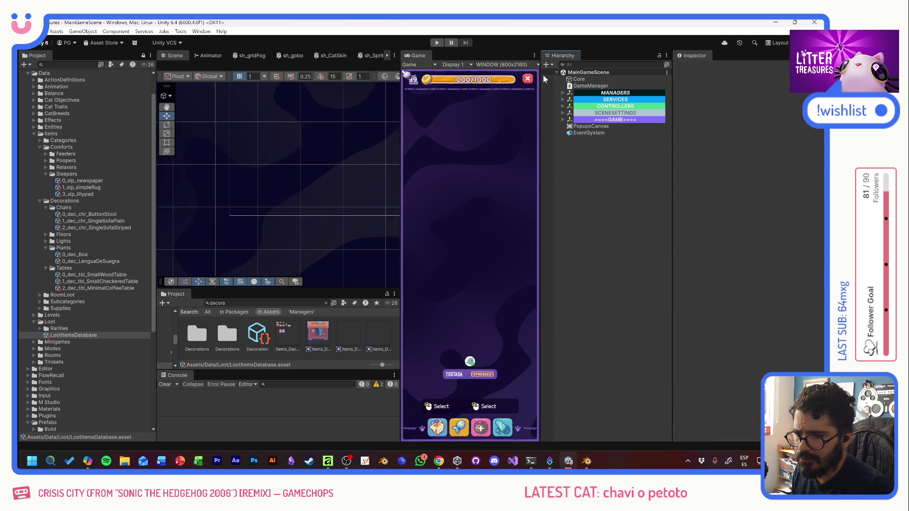
click(561, 119)
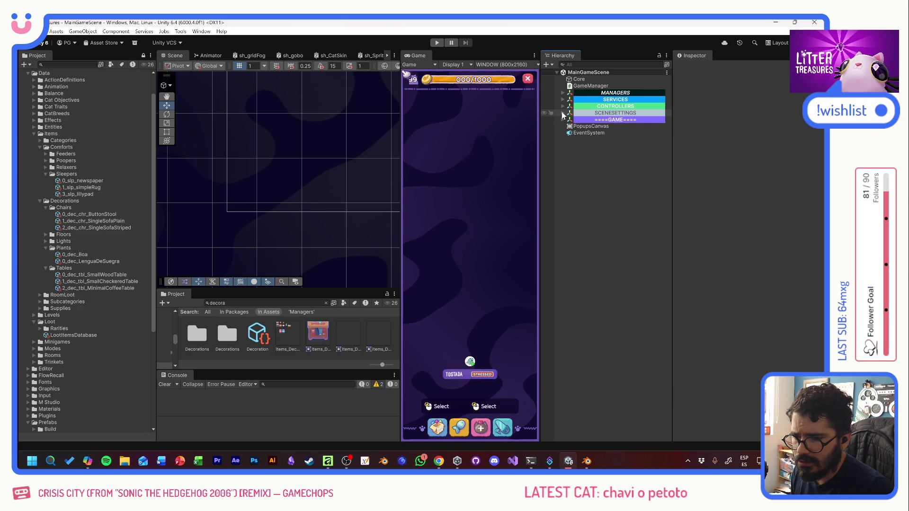
click(568, 133)
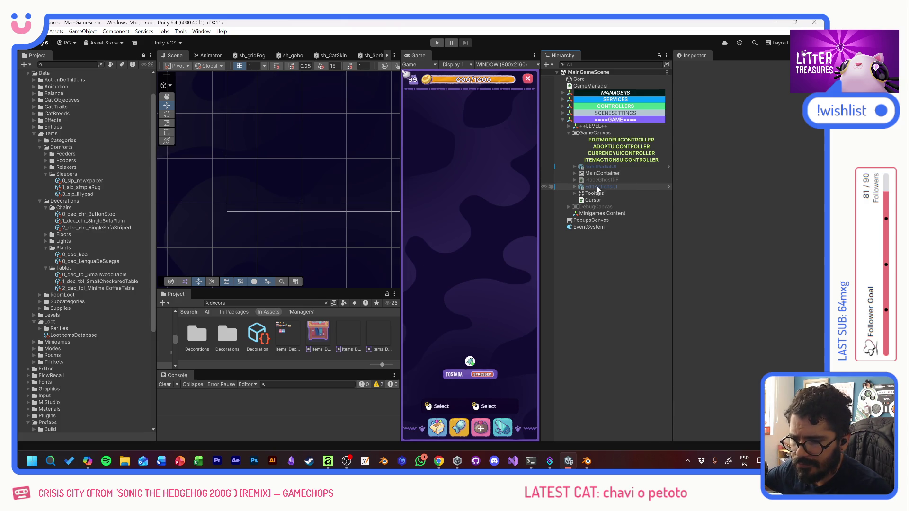
click(574, 174)
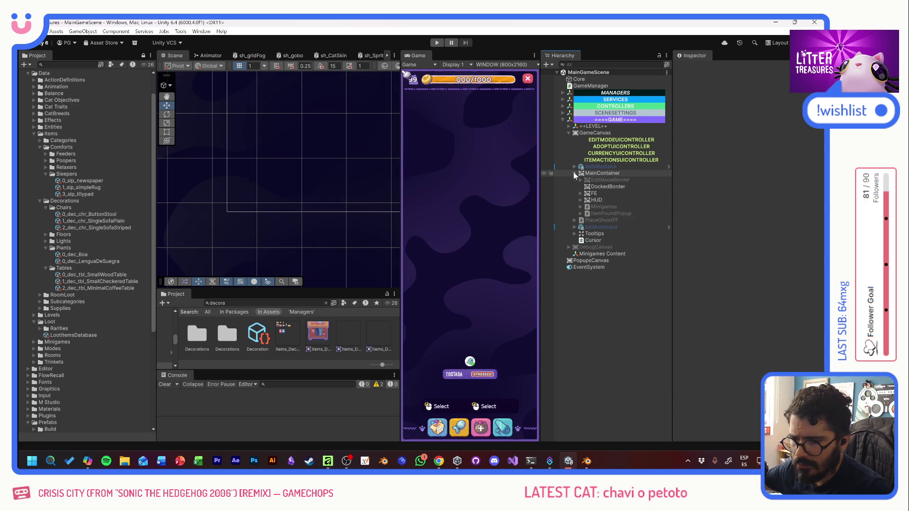
click(597, 214)
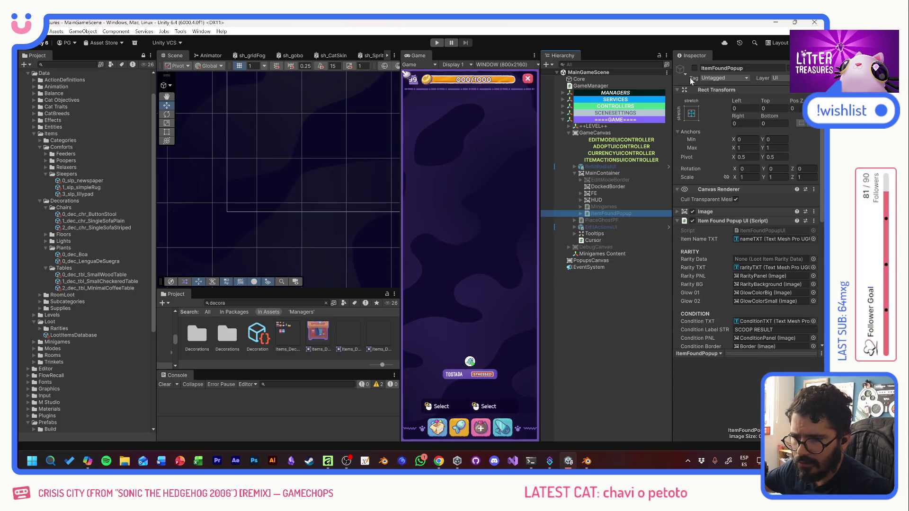
Activate ItemFoundPopup and set ItemIMG's Source Image to Item_Deco_LenguaDeSuegra
click(695, 68)
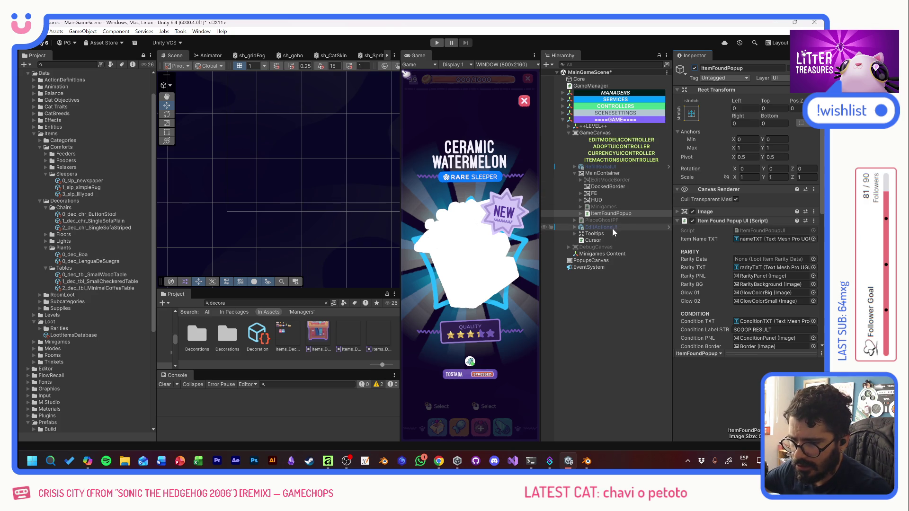
click(580, 213)
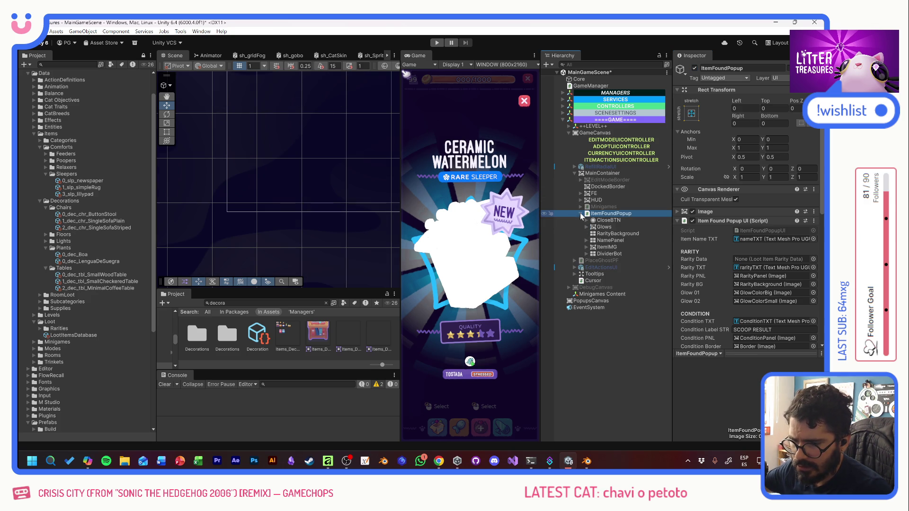
click(586, 247)
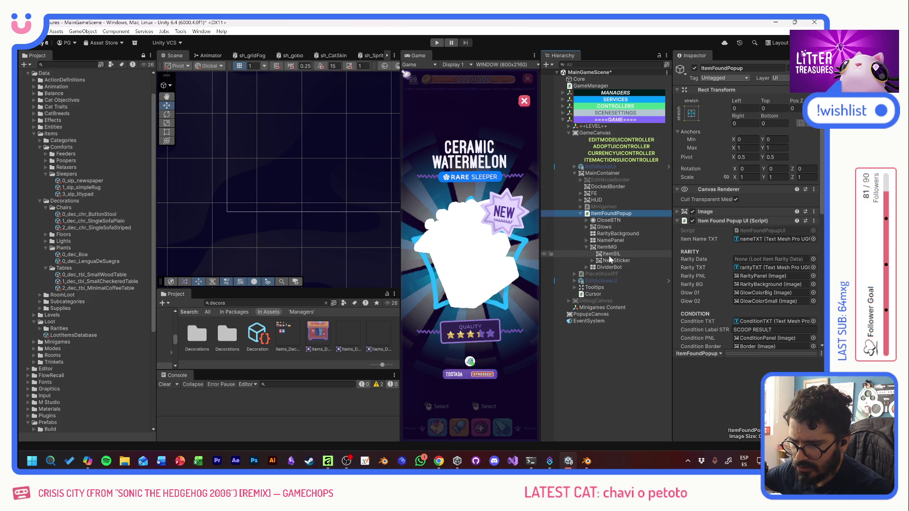
click(608, 248)
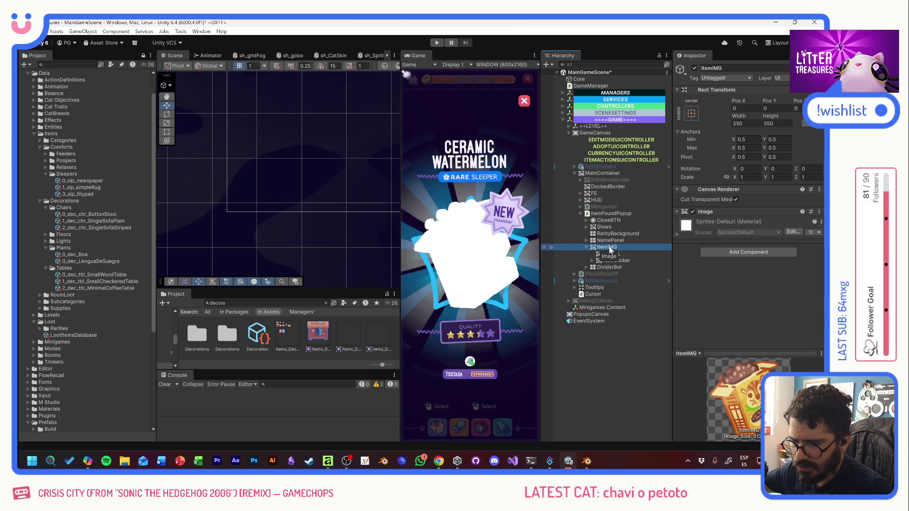
click(677, 211)
click(813, 221)
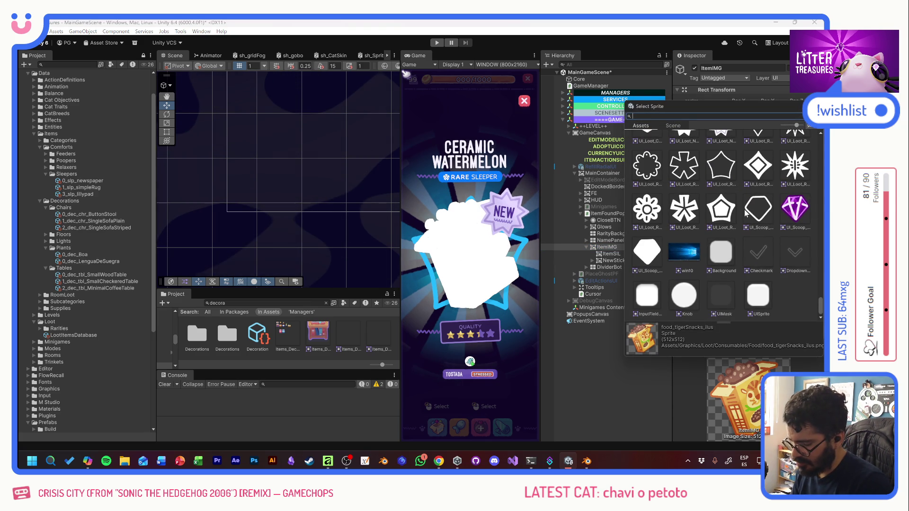
text(sueg)
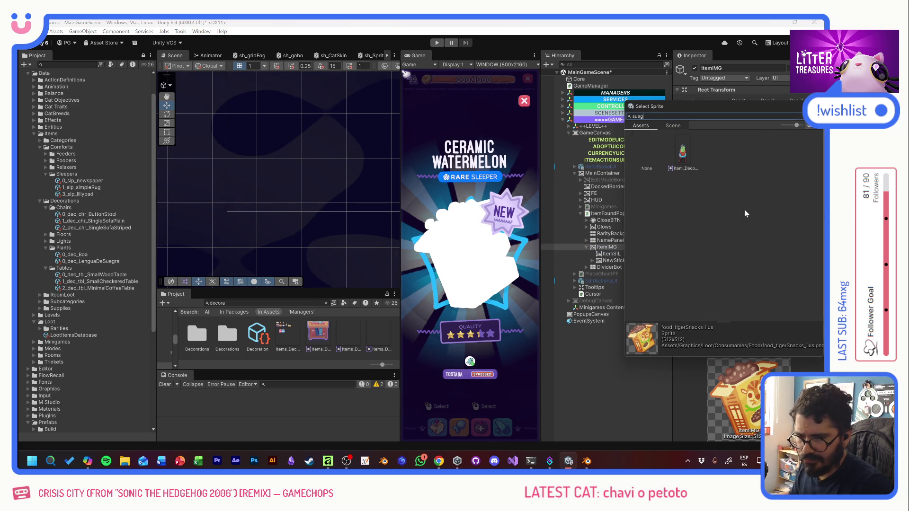
key(Down)
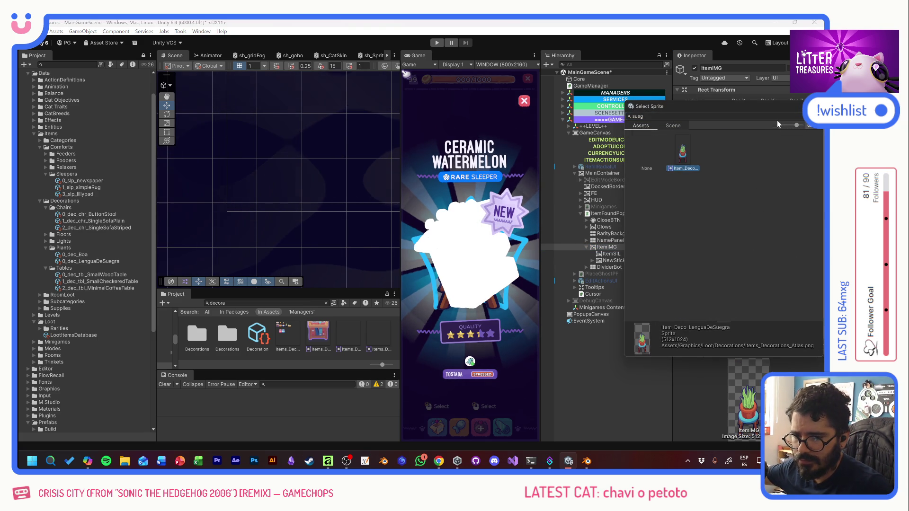
key(Return)
Deactivate the ItemSIL silhouette object and reselect ItemIMG
click(611, 254)
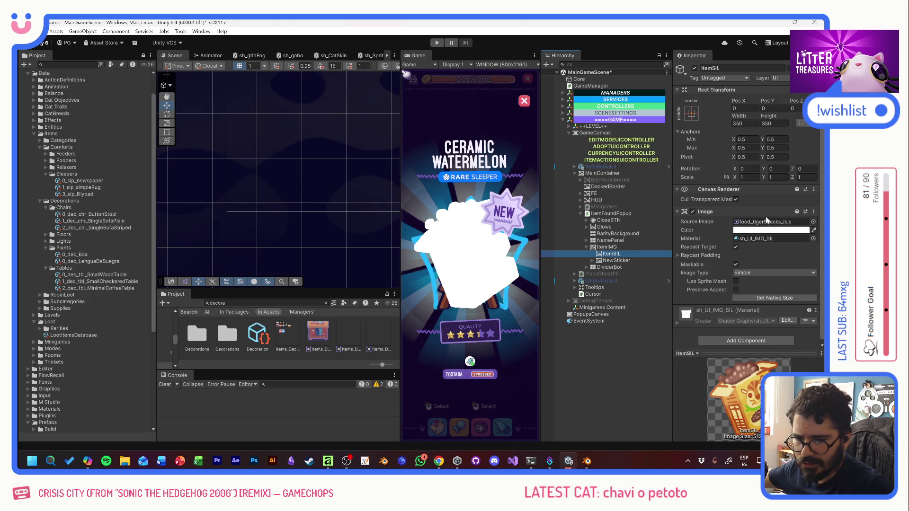
click(692, 212)
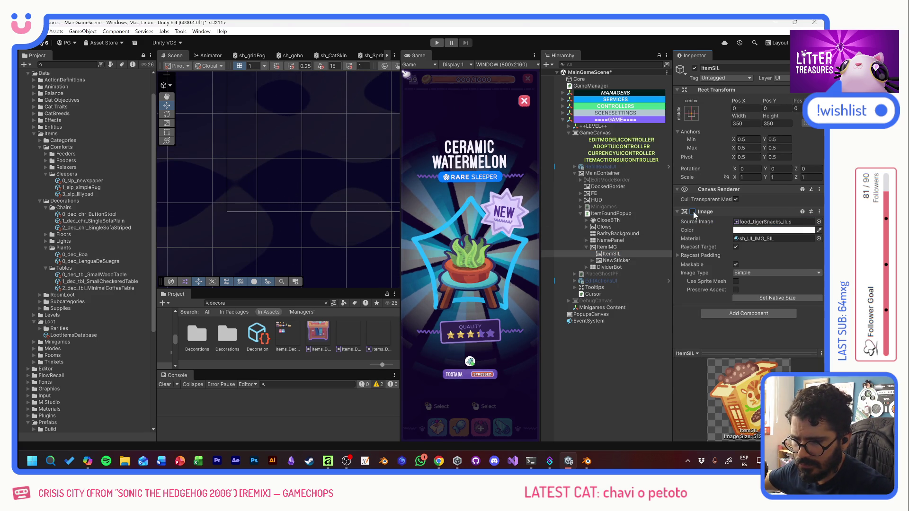
click(693, 211)
click(695, 68)
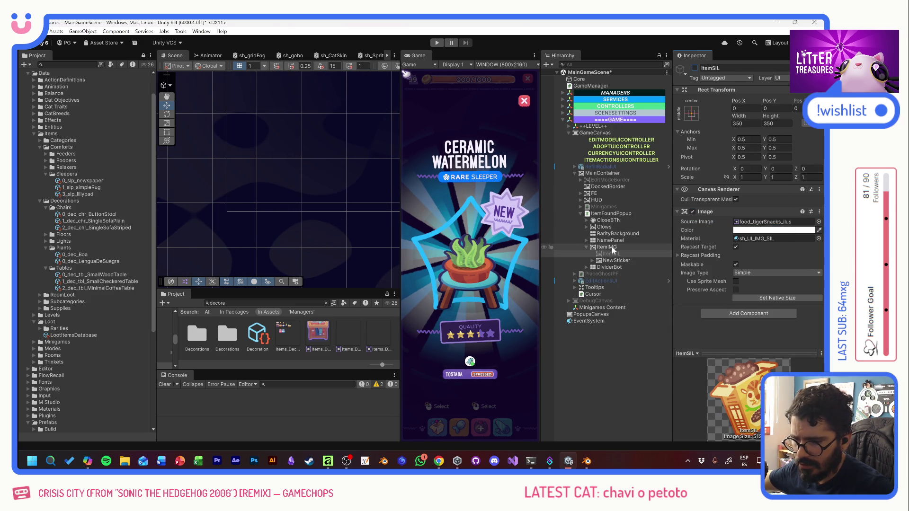
click(611, 247)
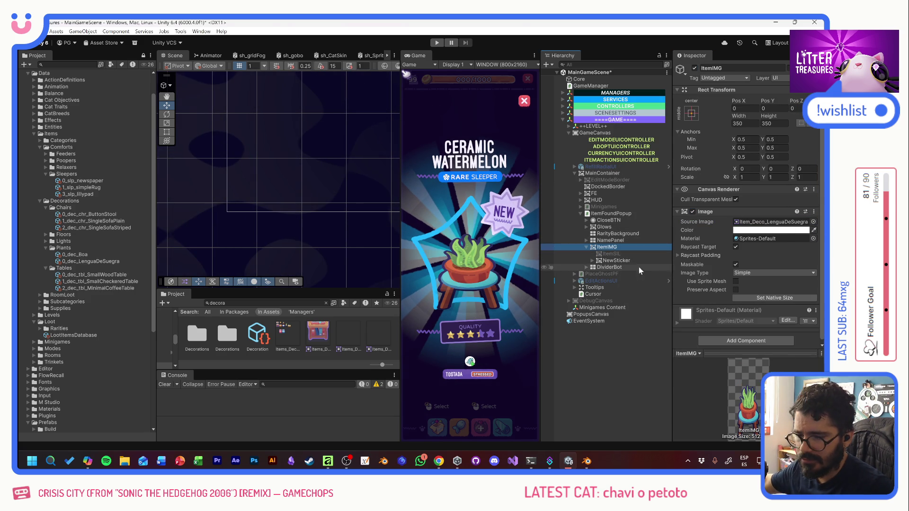
Enable Preserve Aspect on ItemIMG's Image, trying Set Native Size and undoing it
click(736, 290)
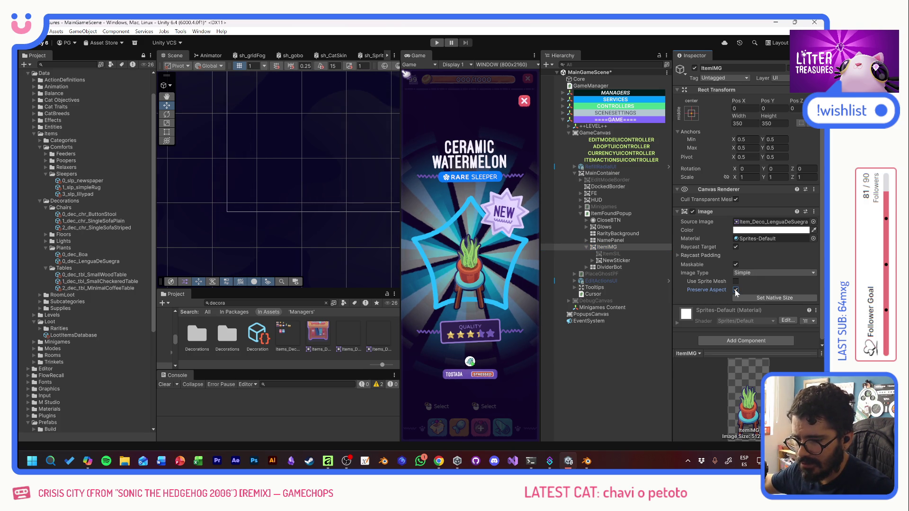
click(736, 289)
click(736, 289)
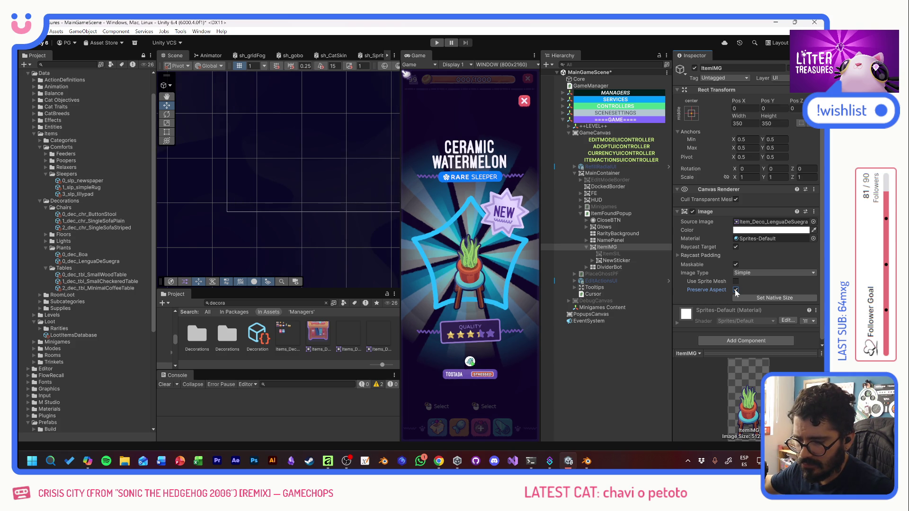
click(750, 298)
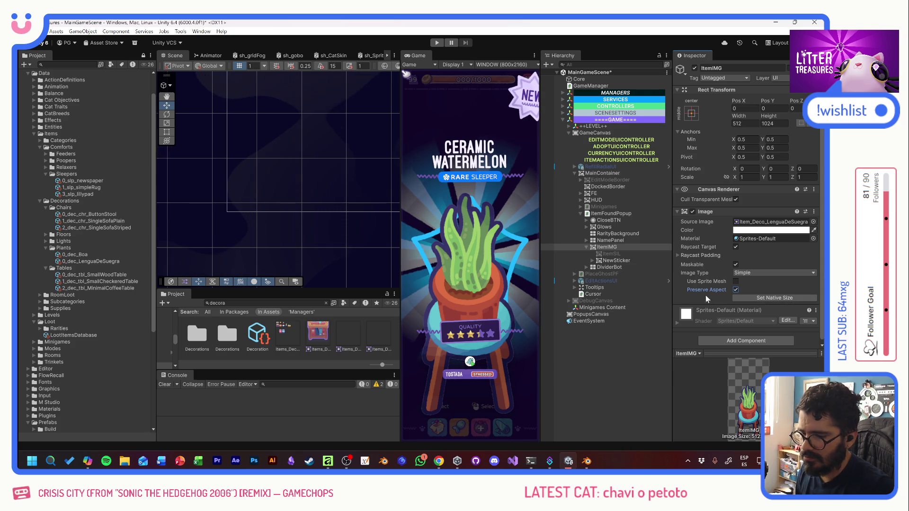
key(ctrl+z)
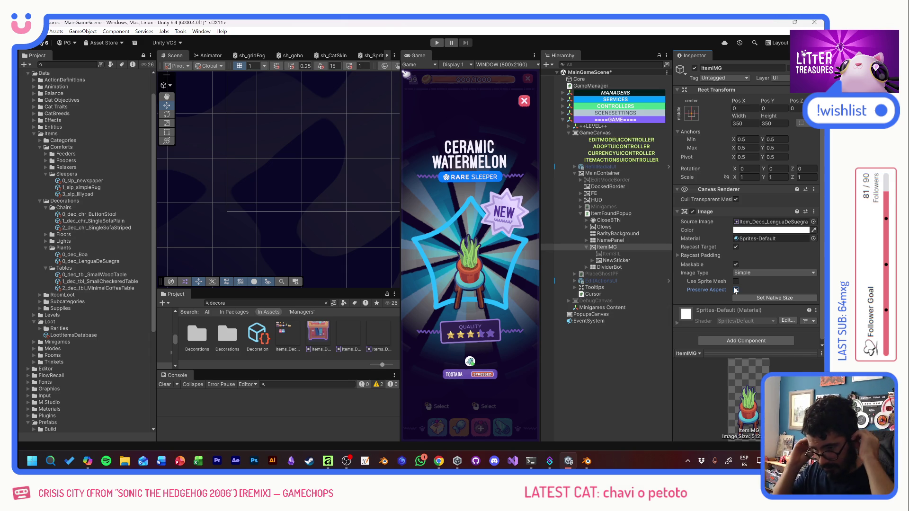
click(736, 290)
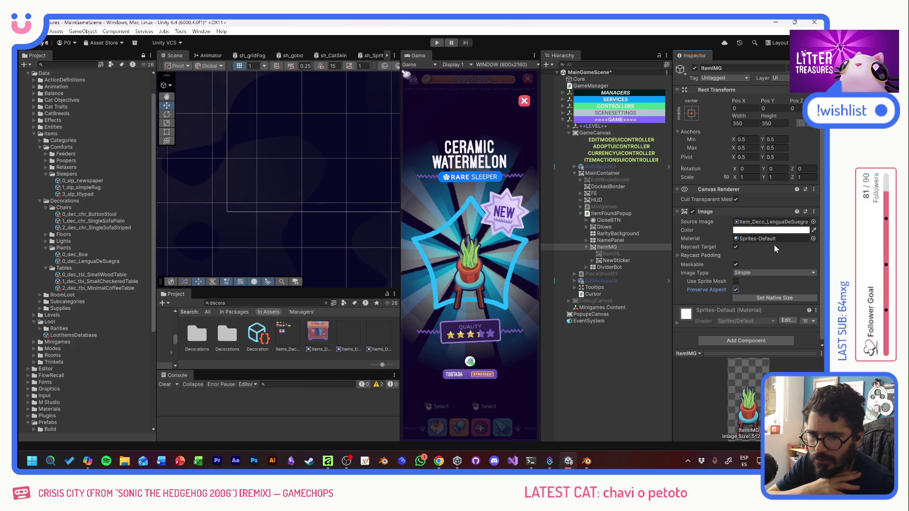
click(813, 221)
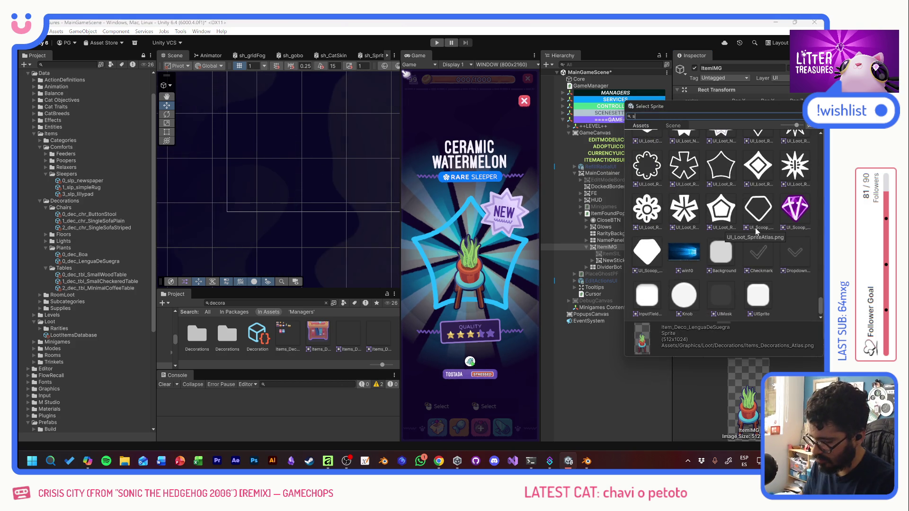
Preview the ButtonStool, MinimalCoffeeTable, SmallCheckeredTable and SmallWoodTable sprites on the popup
text(stoo)
click(690, 153)
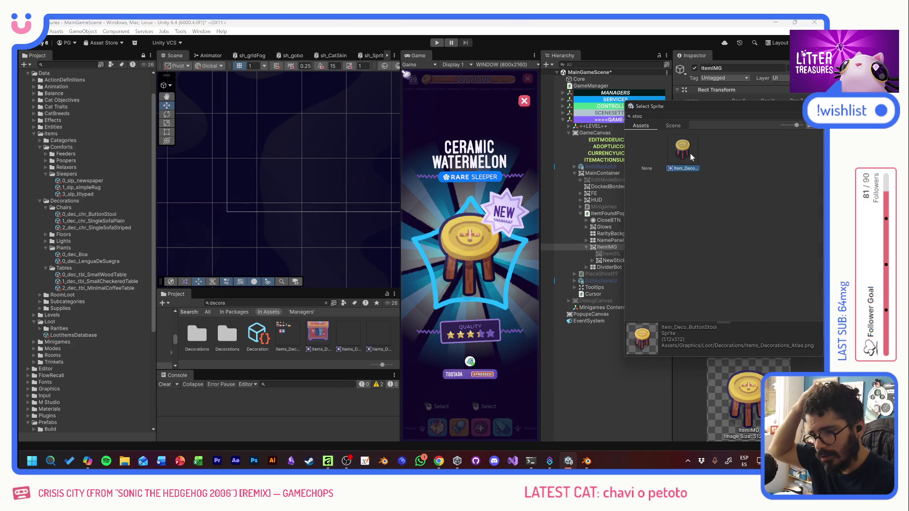
click(680, 117)
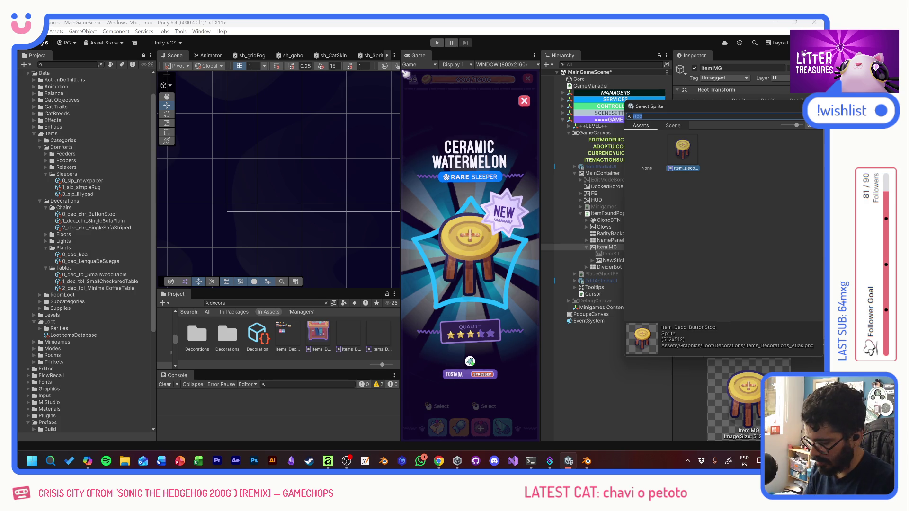
text(table)
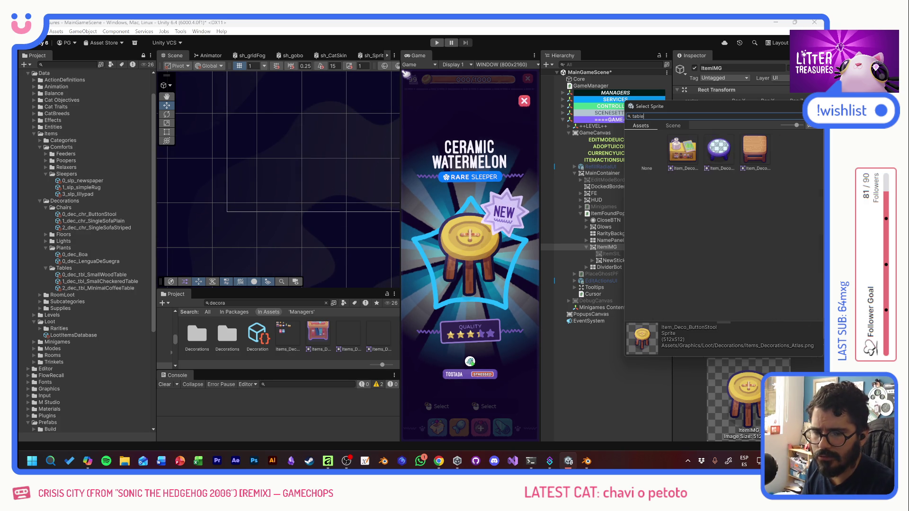
click(690, 152)
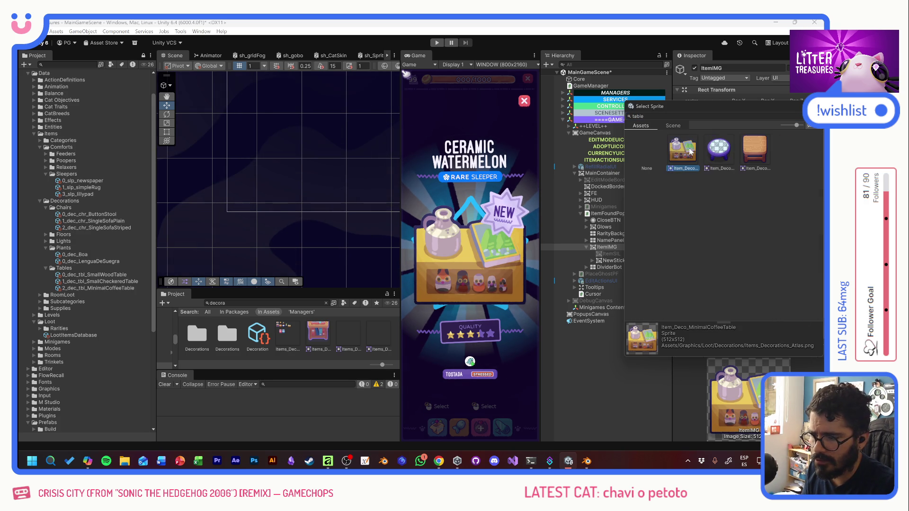
click(723, 152)
click(751, 152)
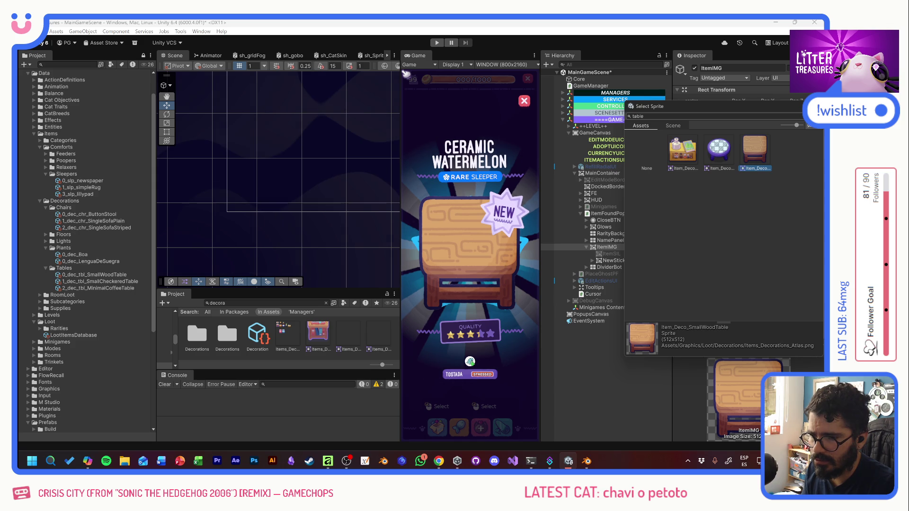
Search 'deco' and compare the plain pink sofa against the striped sofa
click(638, 116)
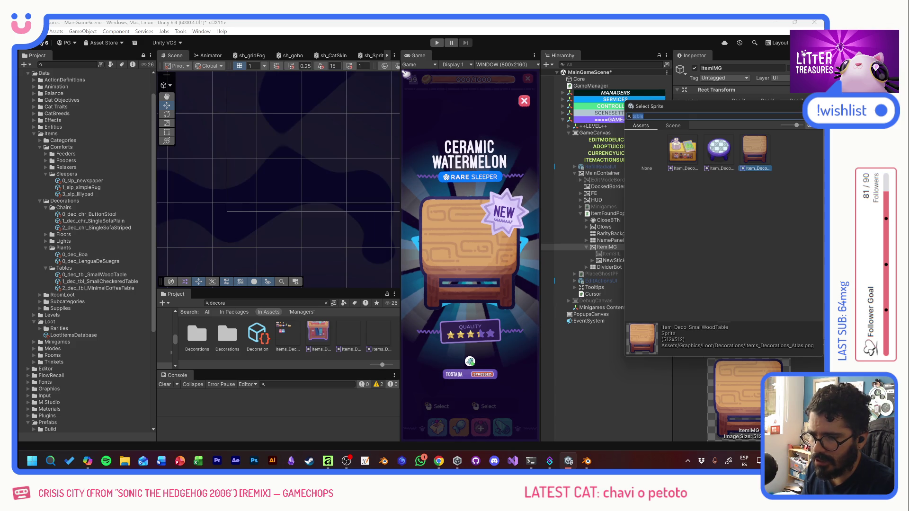
text(deco)
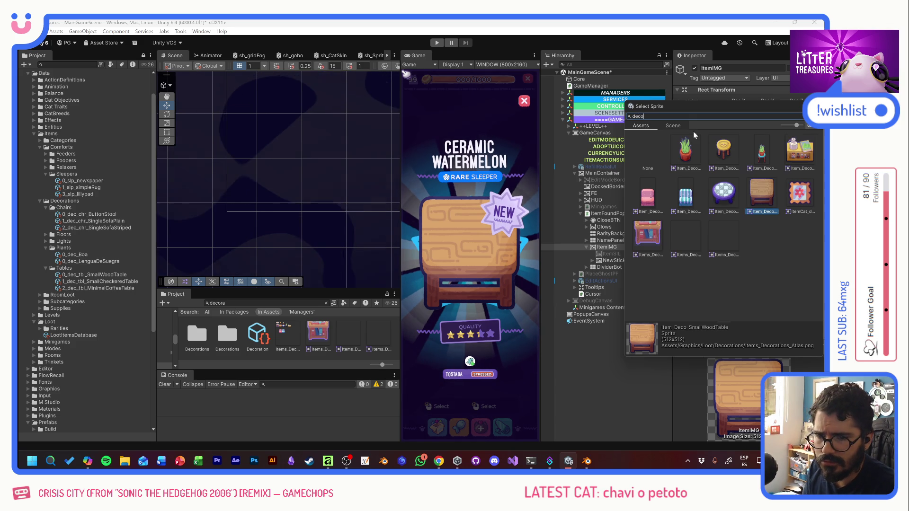
click(652, 194)
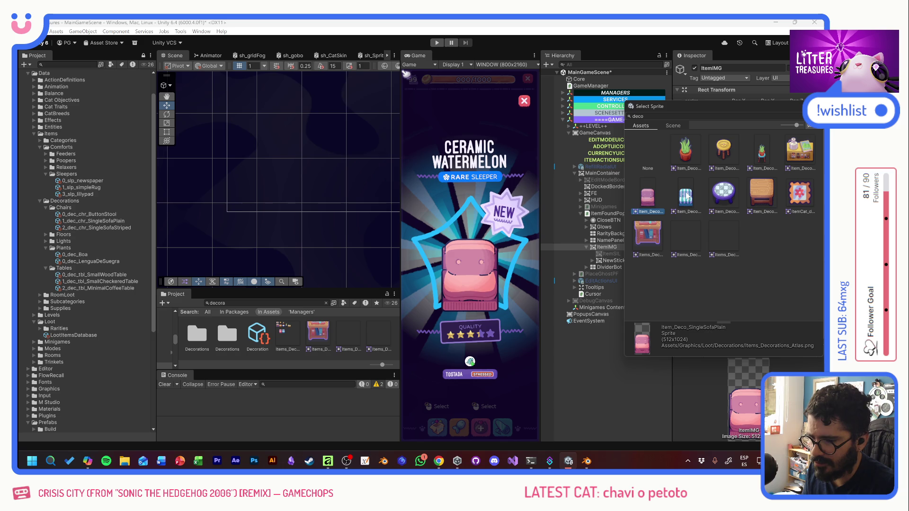
click(687, 196)
click(650, 198)
click(684, 196)
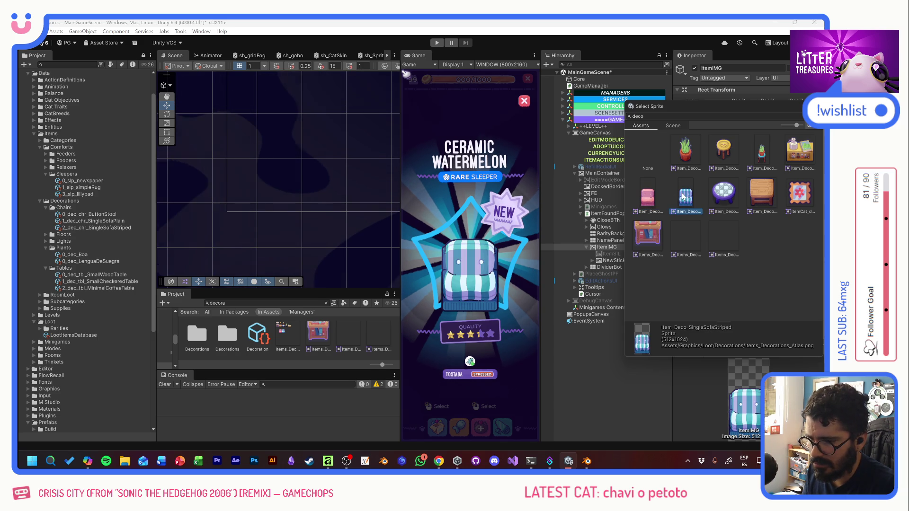
click(649, 196)
click(685, 196)
click(649, 196)
click(683, 194)
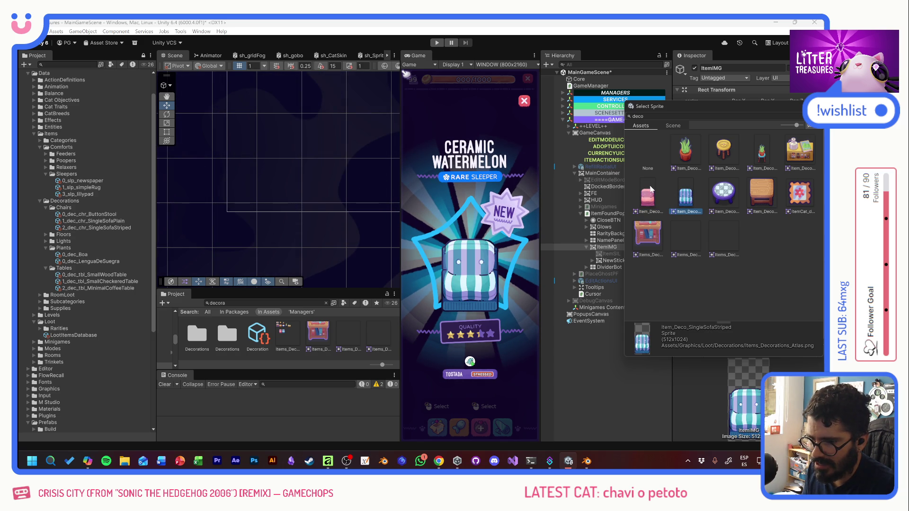
Preview plant, stool, Boa, crate, flower rug and wooden table sprites, then keep Item_Deco_SmallCheckeredTable
click(759, 158)
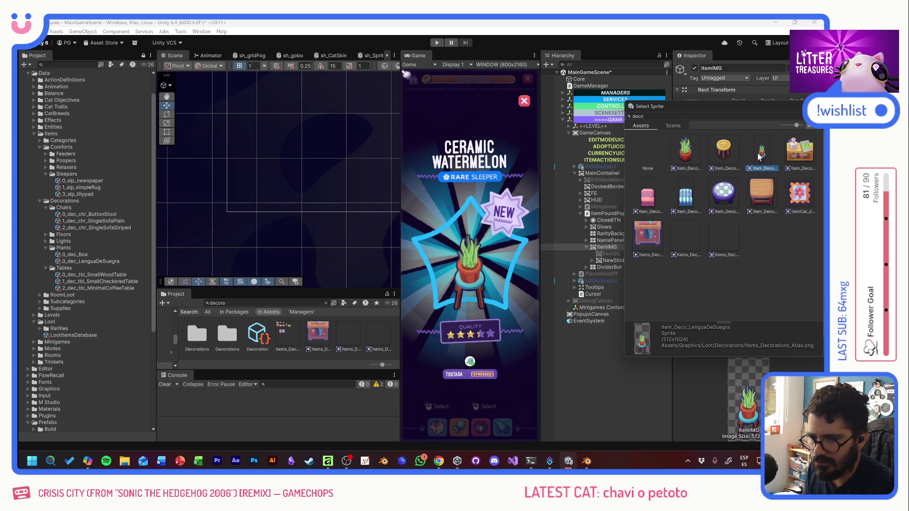
click(734, 156)
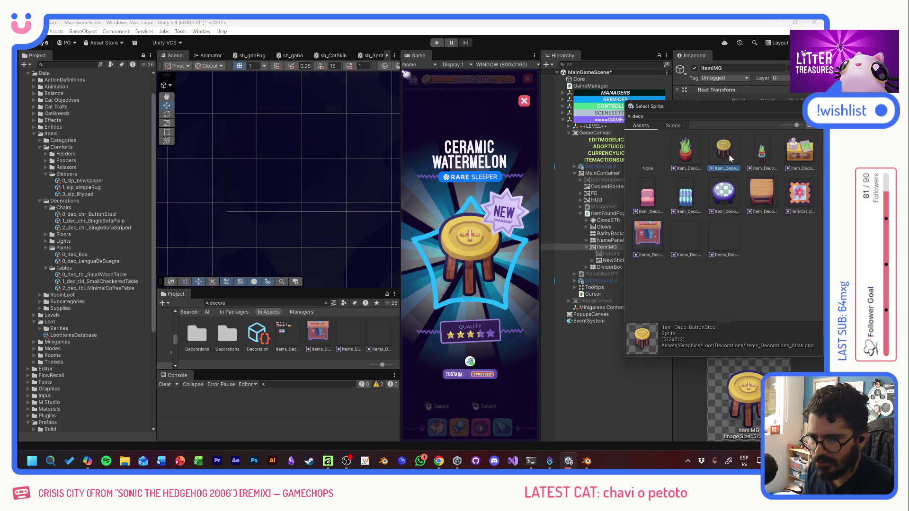
click(692, 152)
click(793, 149)
click(800, 192)
click(761, 186)
click(736, 194)
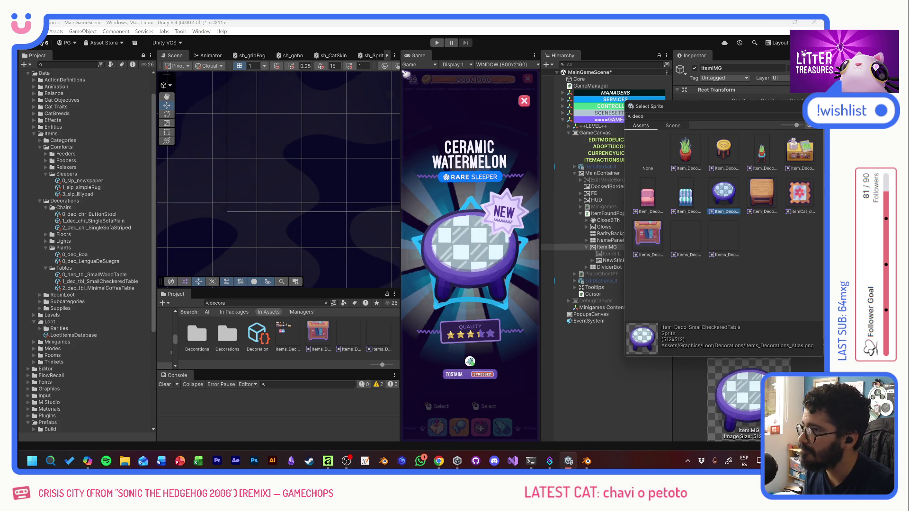
key(Return)
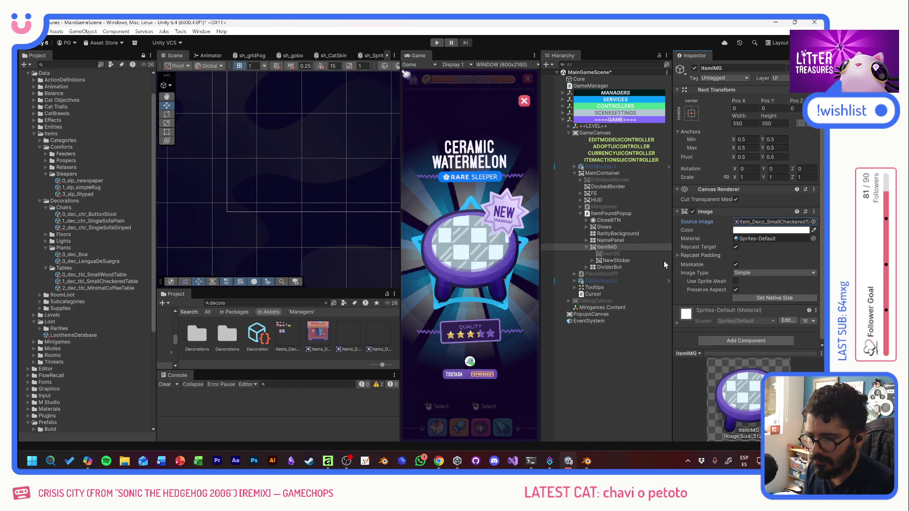
In Items_Decorations_Atlas's Sprite Editor, lower the LenguaDeSuegra rect's top edge and apply
click(290, 329)
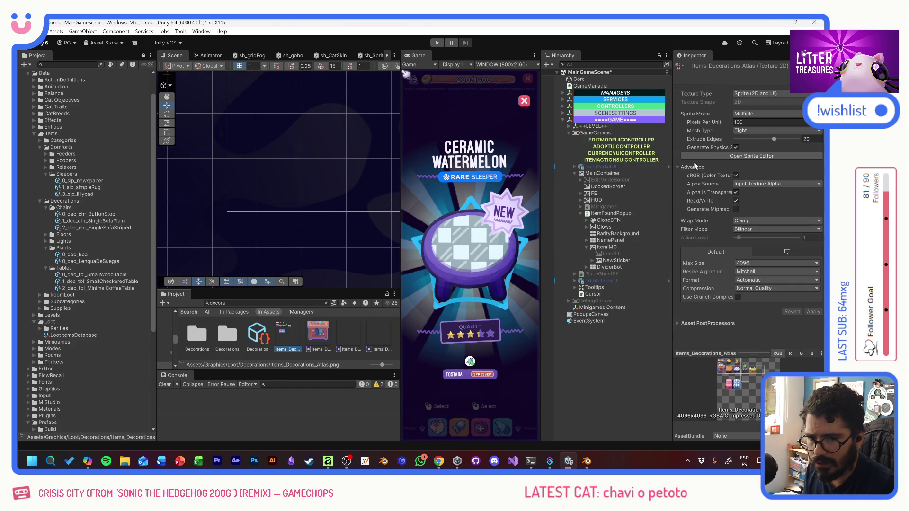
click(694, 156)
scroll(198, 158, up, 5)
click(329, 106)
drag(340, 85, 352, 125)
click(334, 47)
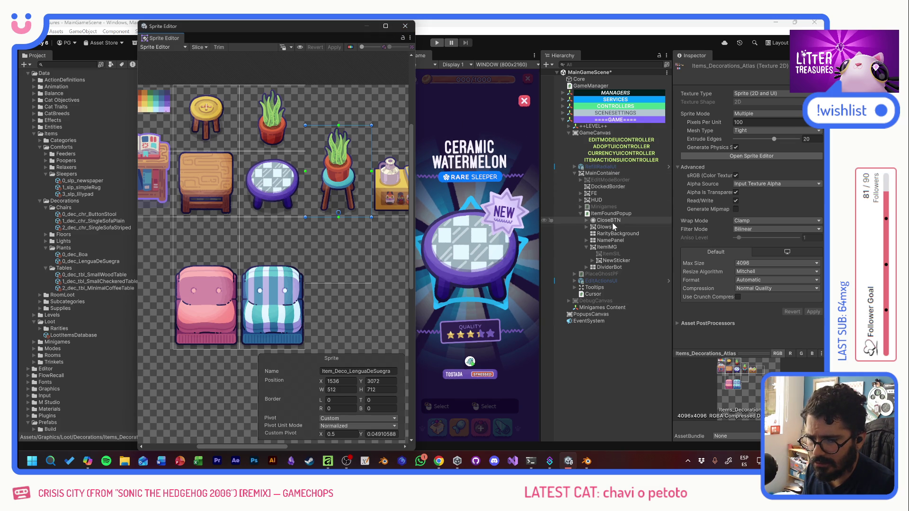
Set ItemIMG's Source Image back to Item_Deco_LenguaDeSuegra and enter play mode
click(607, 246)
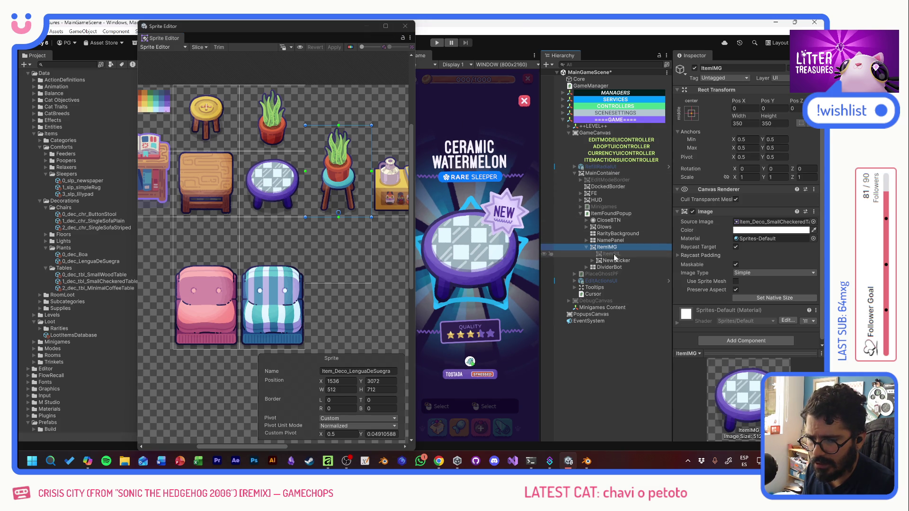
click(813, 224)
text(sue)
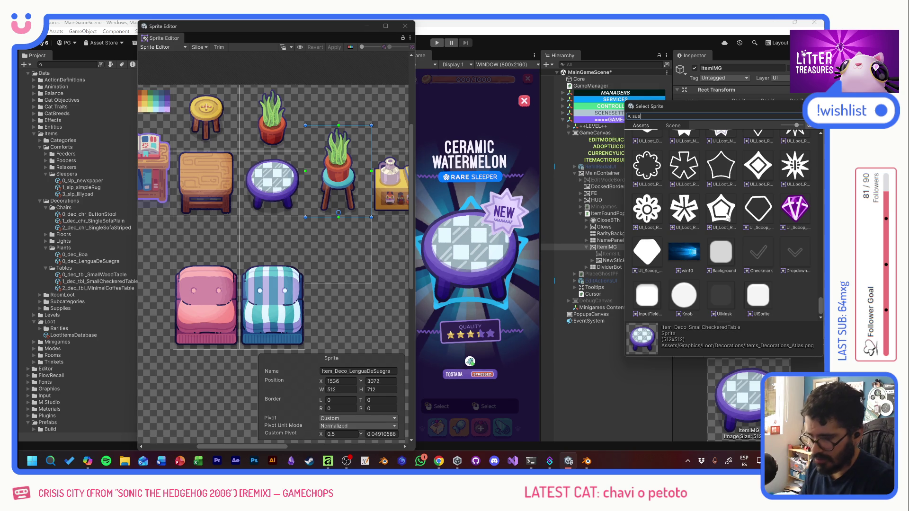
click(690, 159)
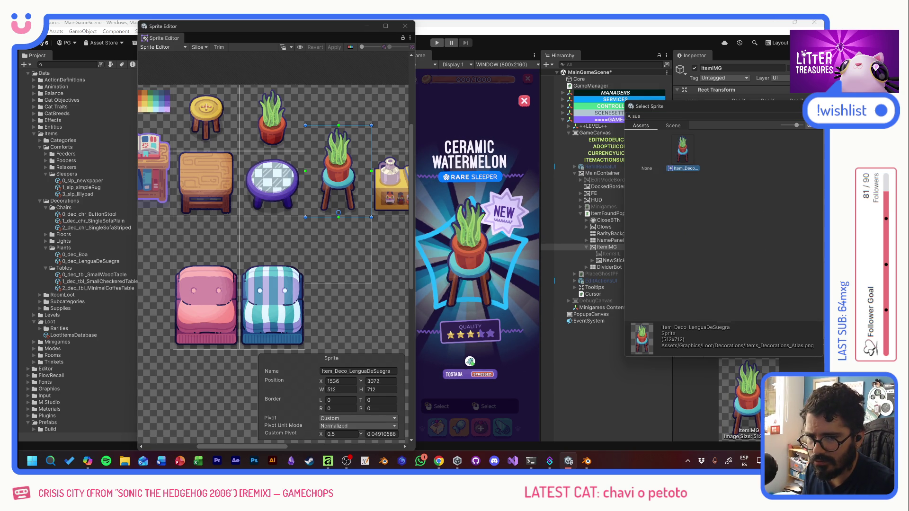
click(343, 44)
drag(344, 42, 247, 60)
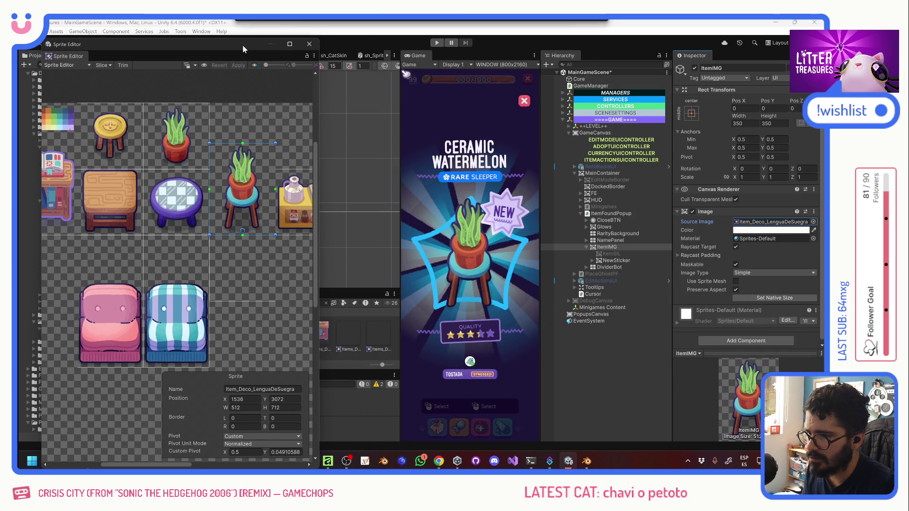
key(ctrl+p)
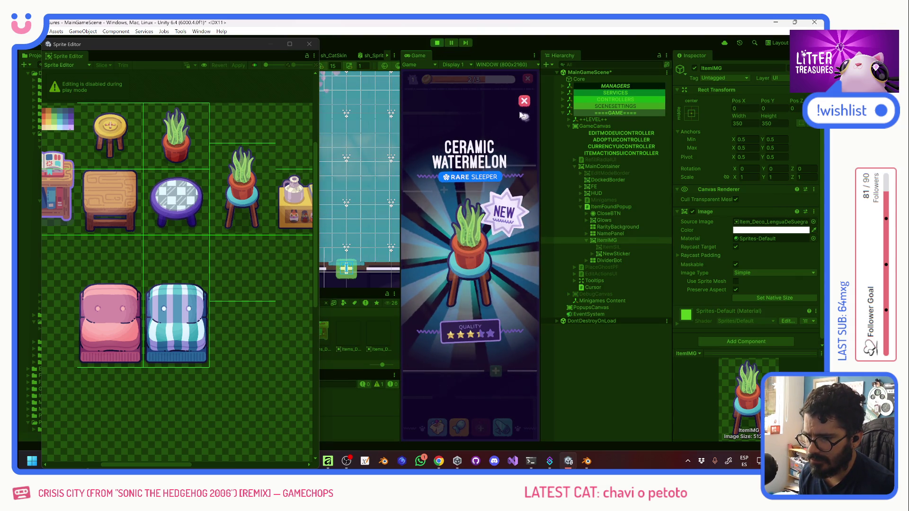
Dismiss the Ceramic Watermelon popup and briefly toggle the debug panel with F1
click(481, 294)
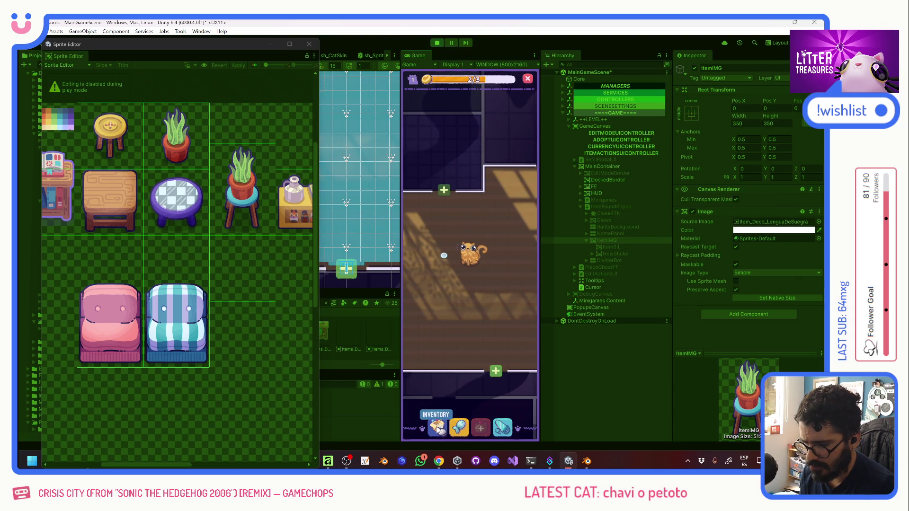
key(F1)
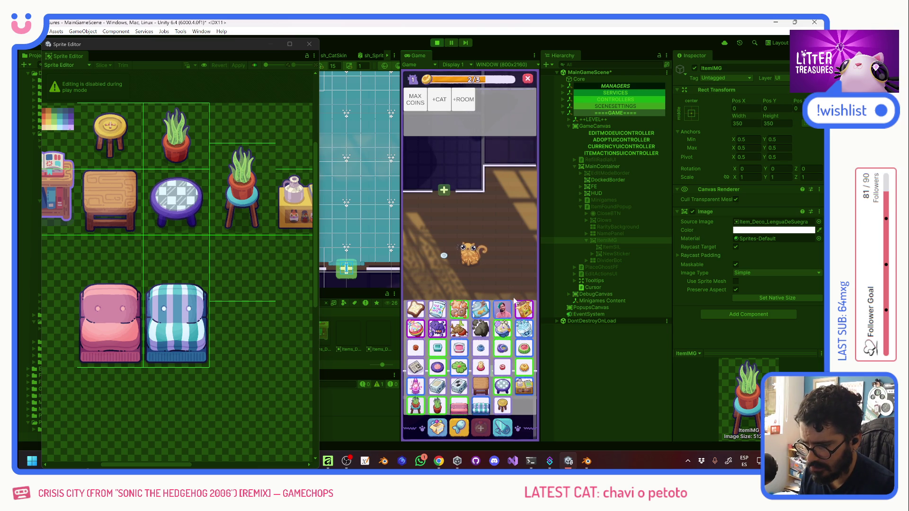
key(F1)
Place the potted plant from the inventory on the room floor and show the debug item grid
click(436, 428)
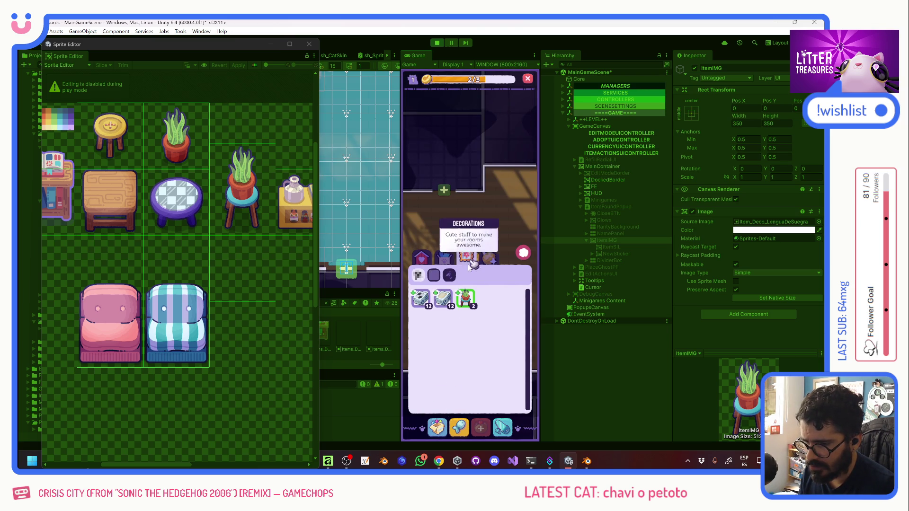
click(474, 305)
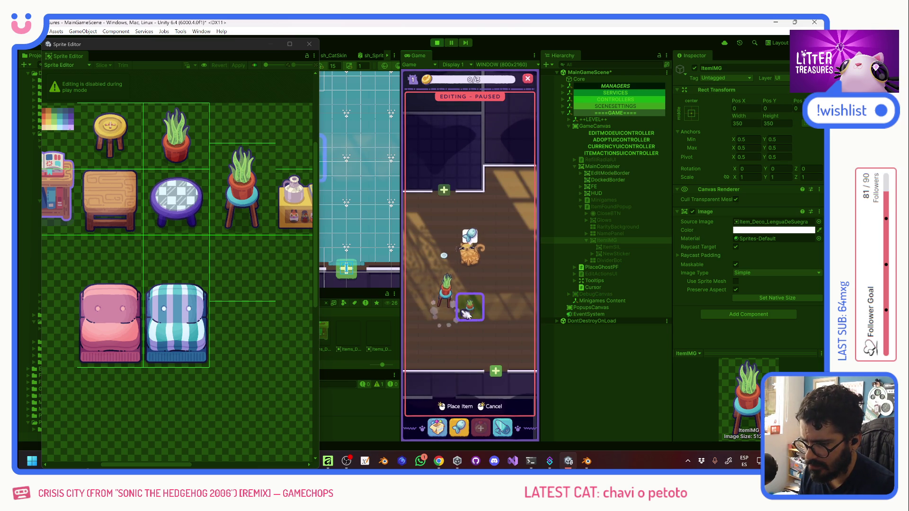
click(443, 301)
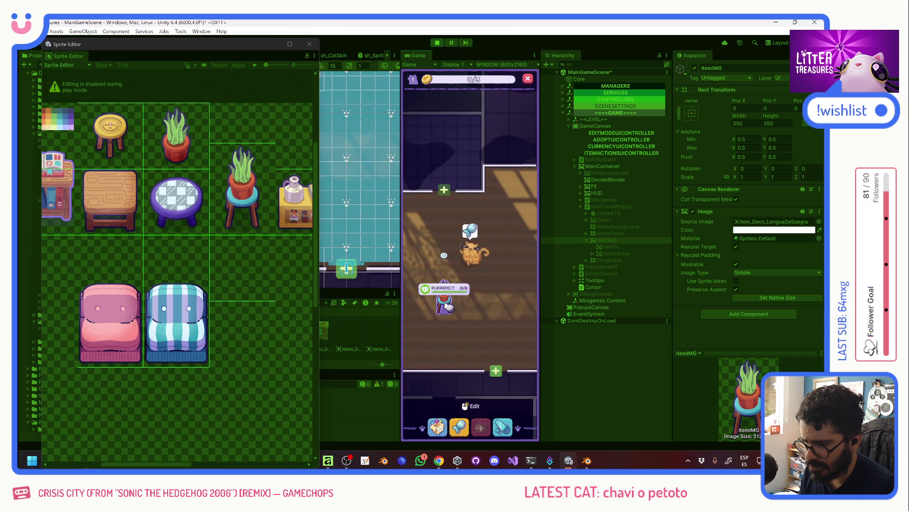
click(471, 308)
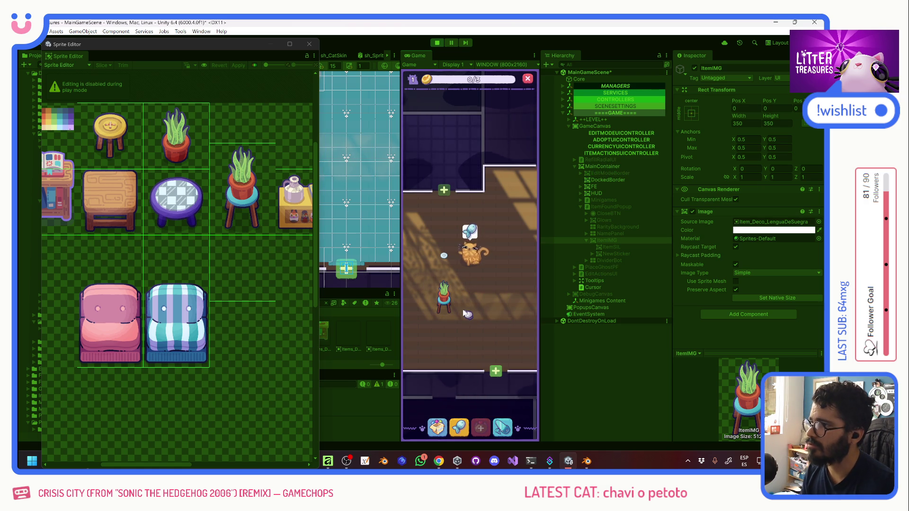
click(459, 335)
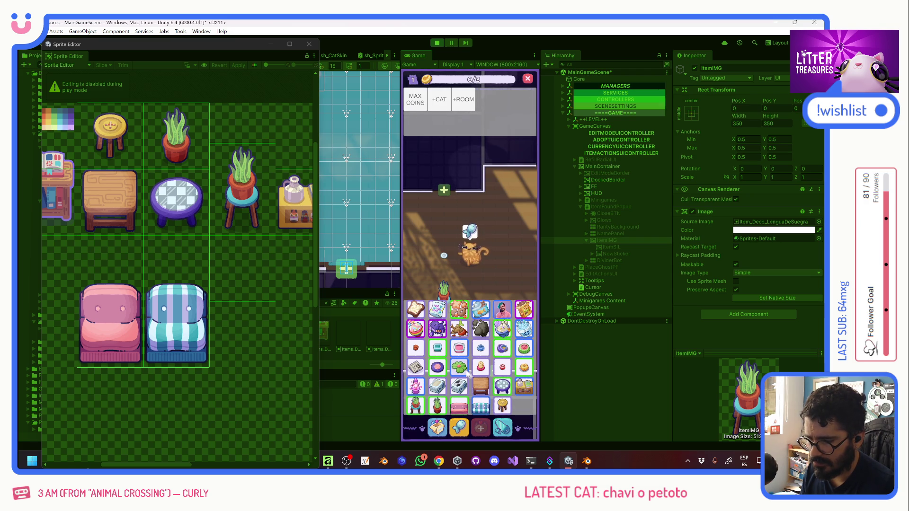
Fill the coin bar and level the room up to level 4
click(421, 105)
click(480, 428)
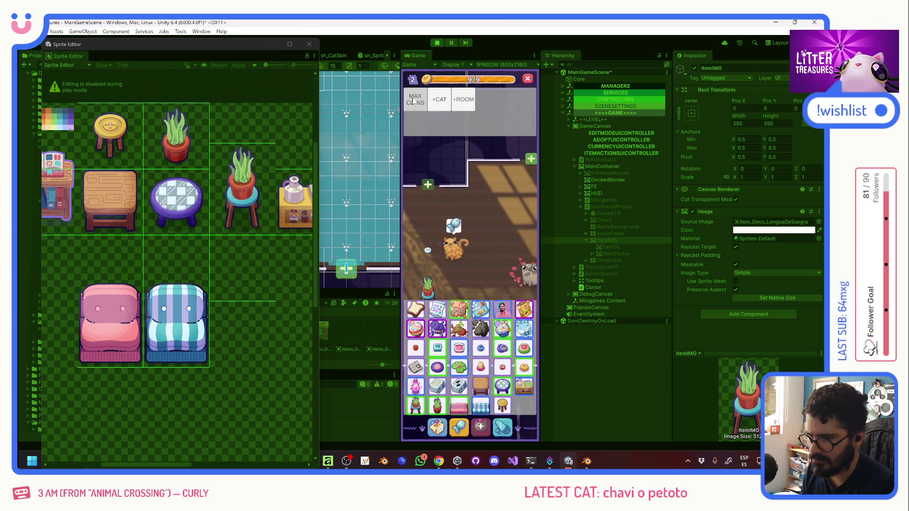
click(483, 427)
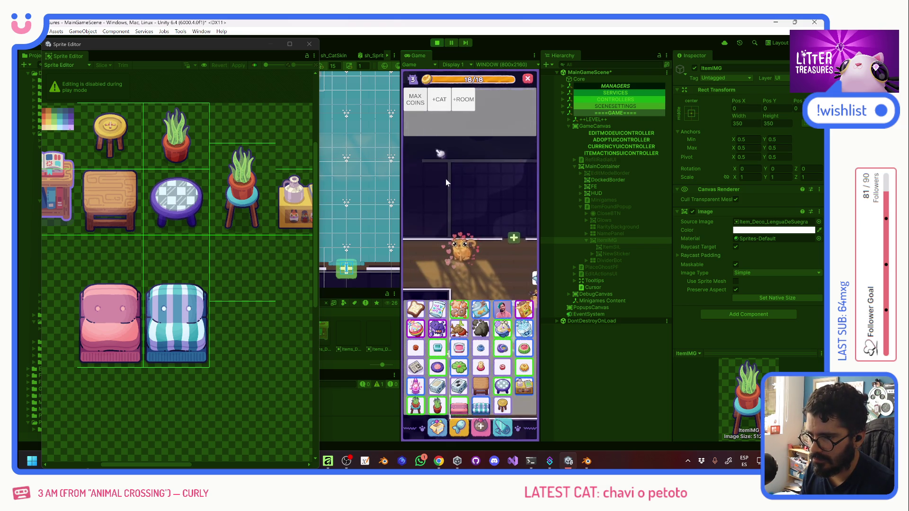
click(480, 427)
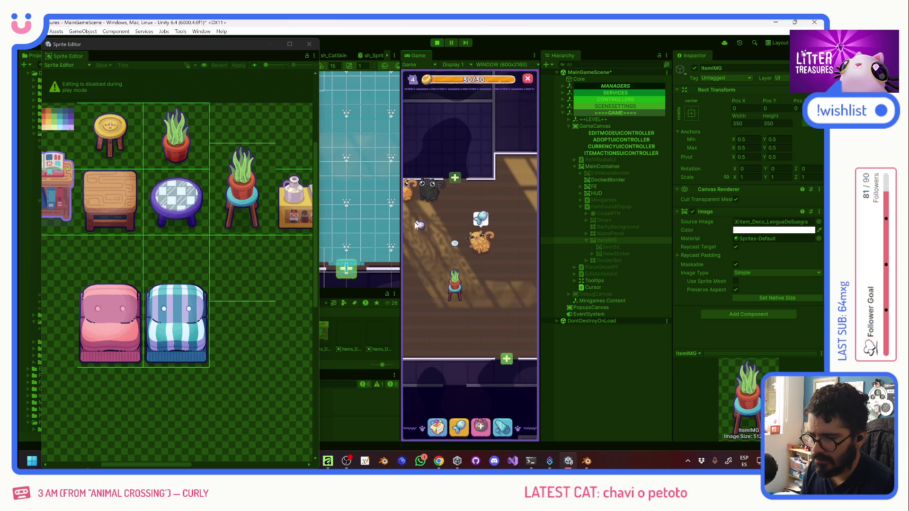
Place the Striped Single Sofa and a box-table beside it in the room
click(436, 427)
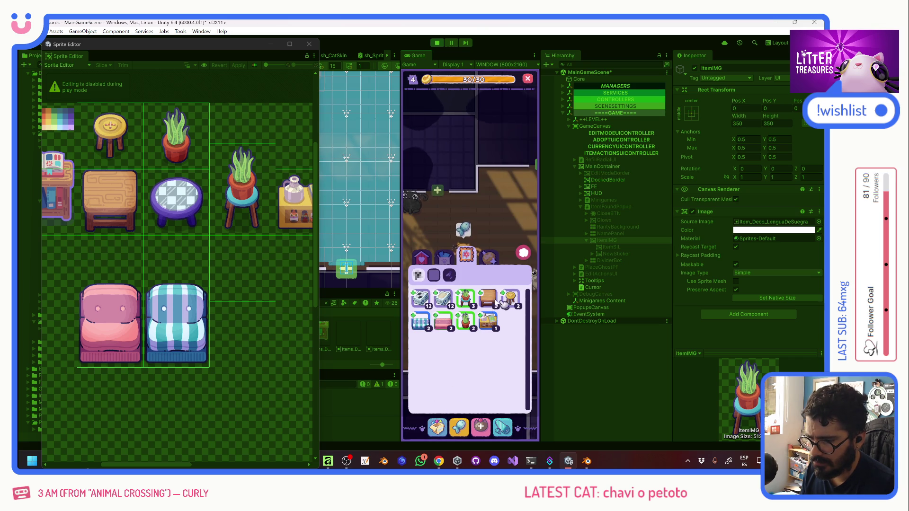
click(426, 323)
click(432, 216)
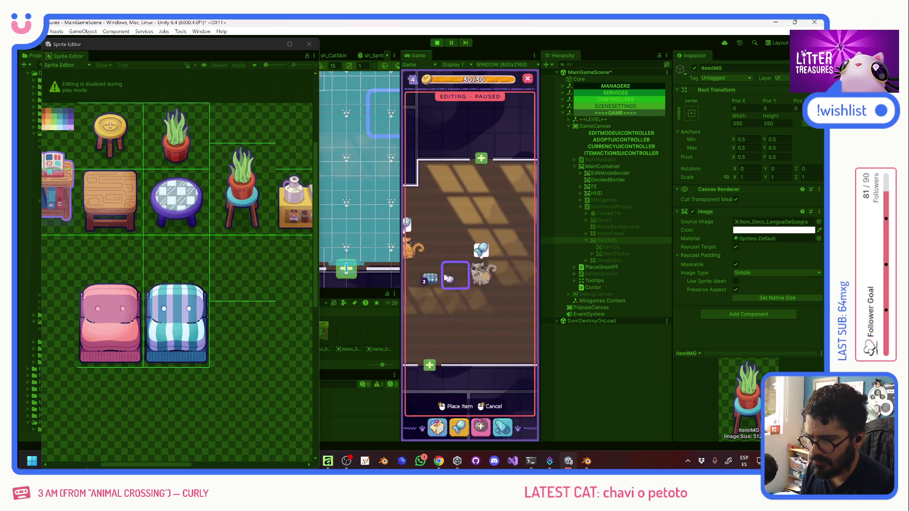
click(455, 406)
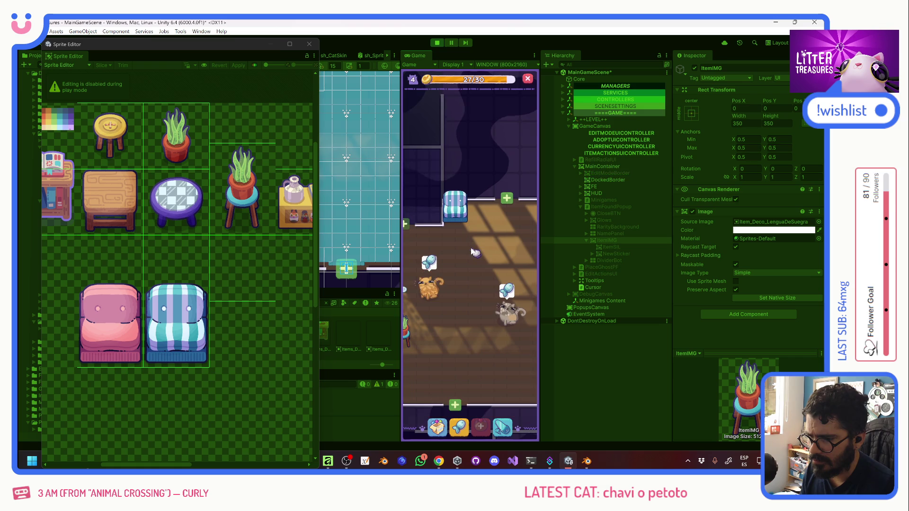
click(439, 428)
click(488, 322)
click(432, 217)
click(455, 235)
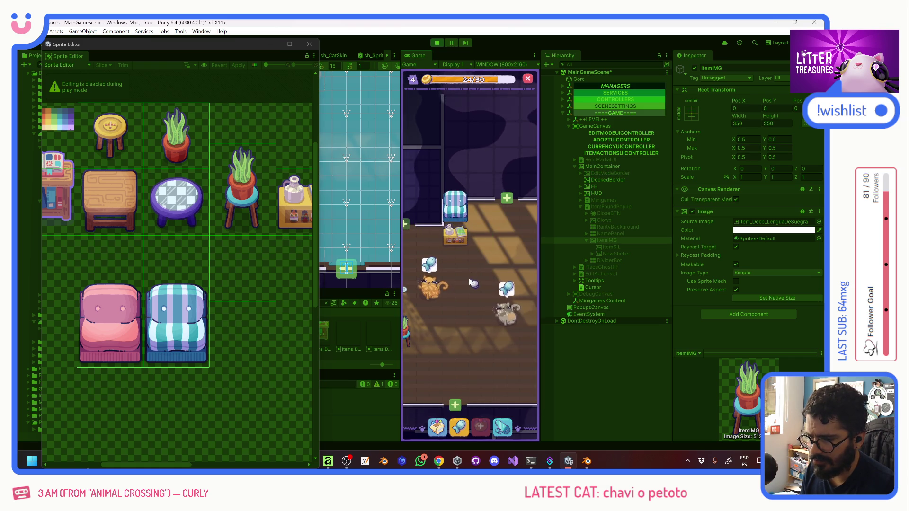
Start placing the Plain Single Sofa, exit placement, and show the debug panel with F1
click(439, 427)
click(443, 322)
click(432, 217)
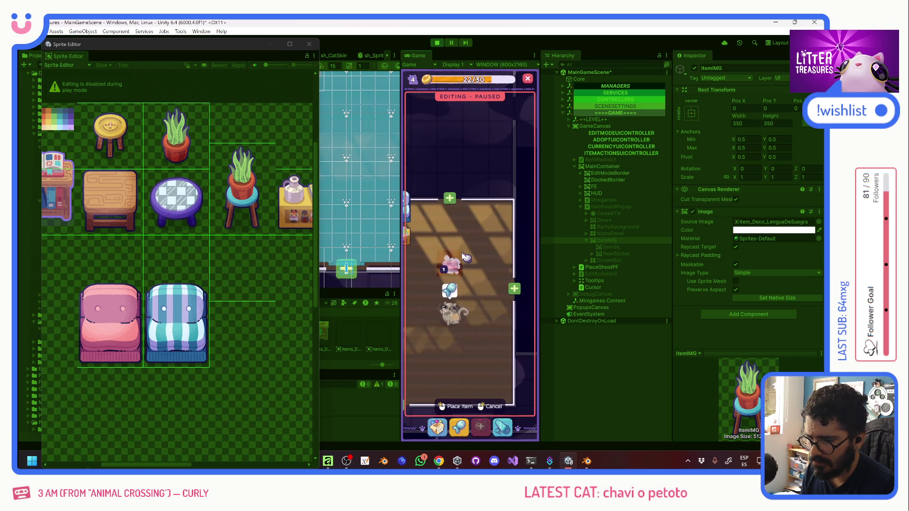
click(460, 406)
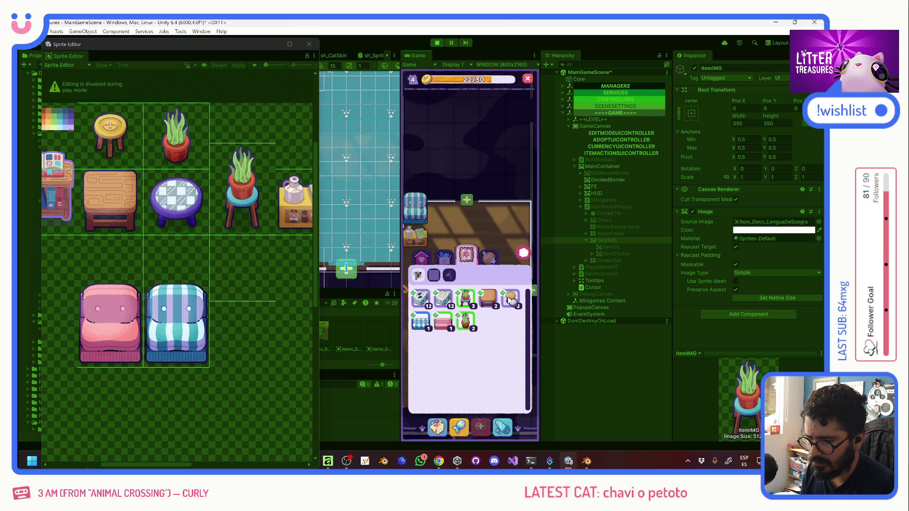
key(F1)
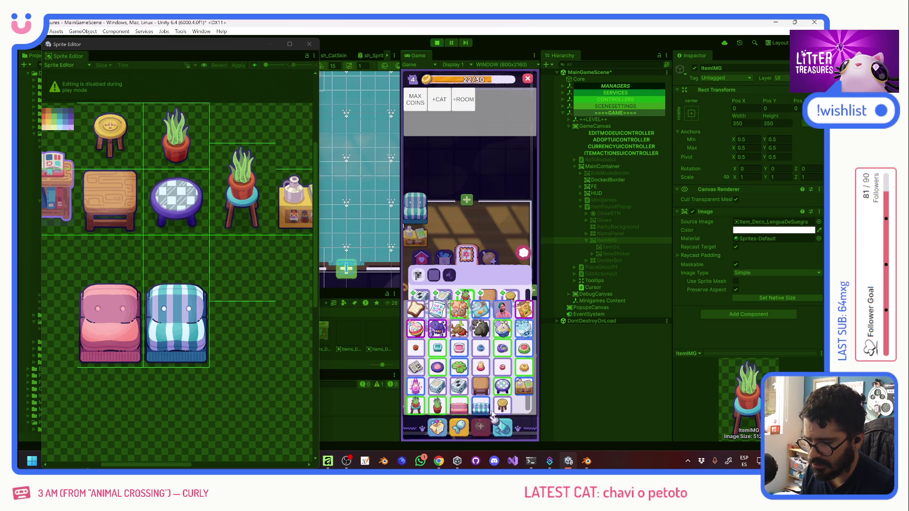
Drop the small checkered table into the room and dismiss the cat's detail card
click(501, 331)
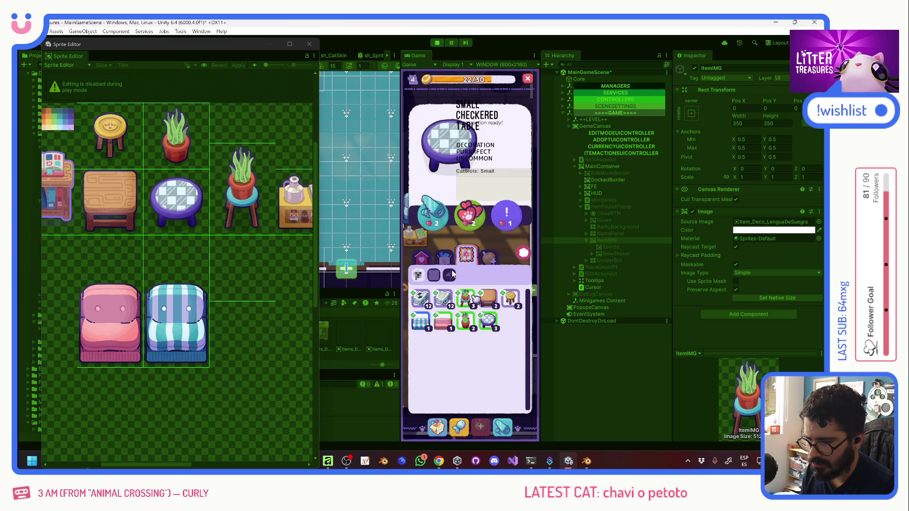
click(432, 215)
click(471, 290)
click(469, 317)
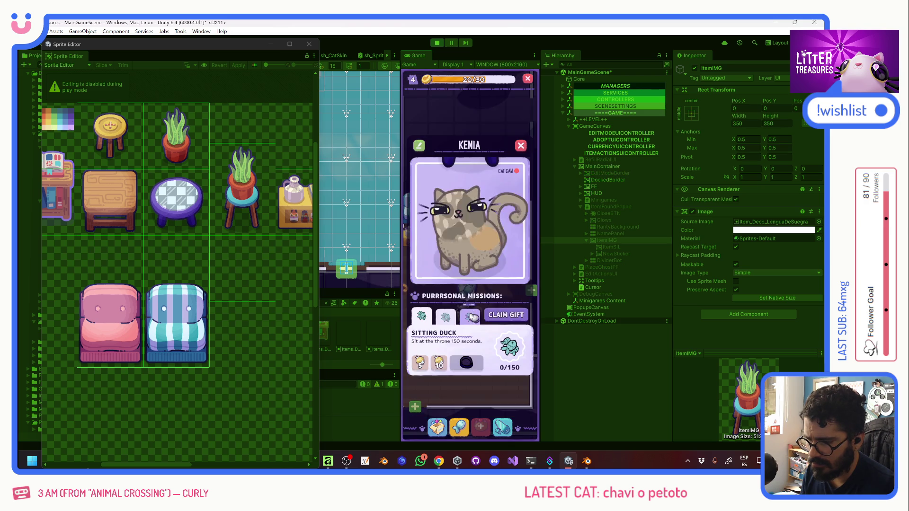
click(494, 296)
Place two Simple Rugs, one on each side of the sofa
click(439, 427)
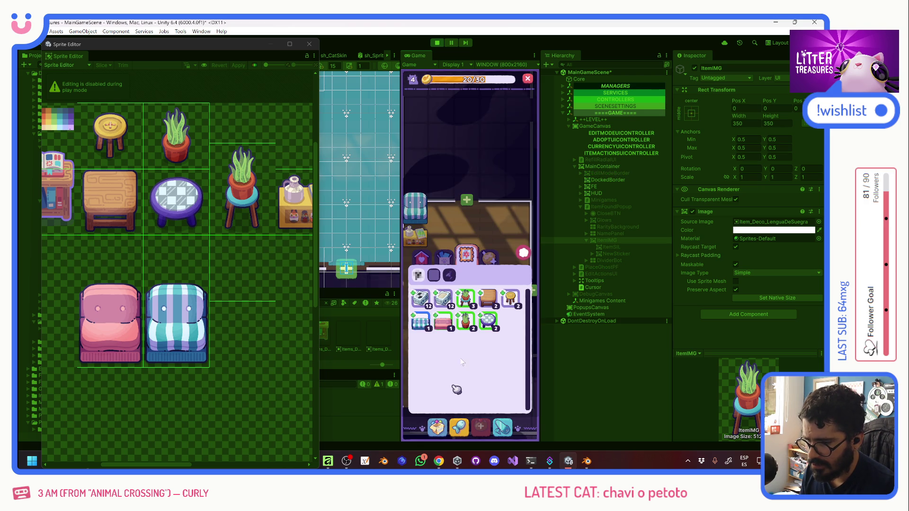
click(436, 261)
click(468, 301)
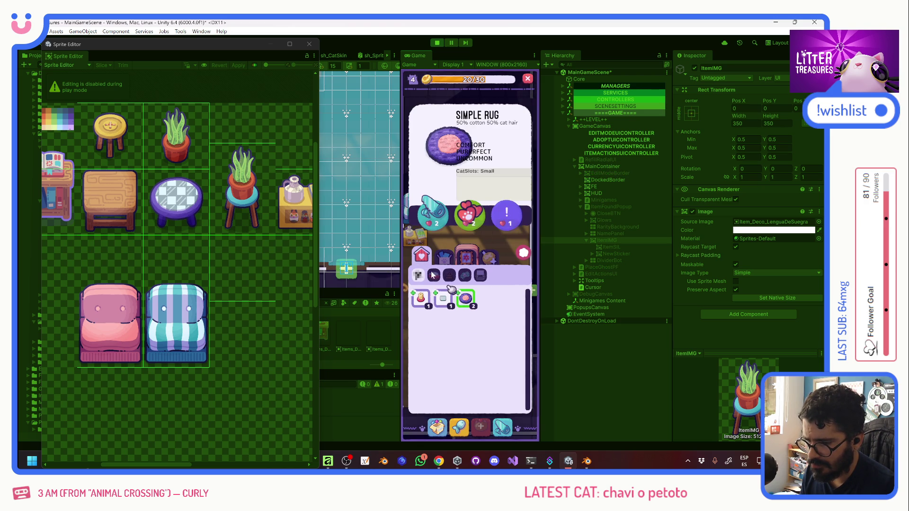
click(432, 219)
click(441, 290)
click(492, 287)
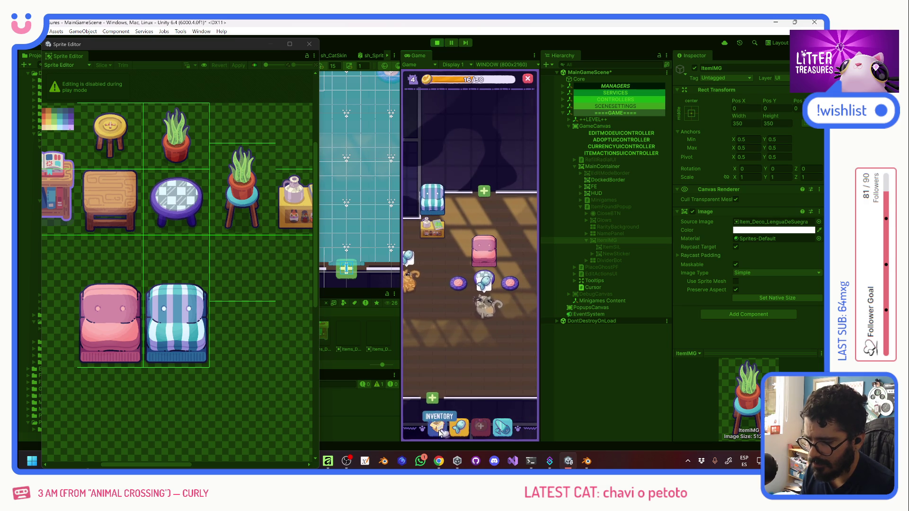
Place a Lengua de Suegra plant from the decoration items in the room
click(445, 414)
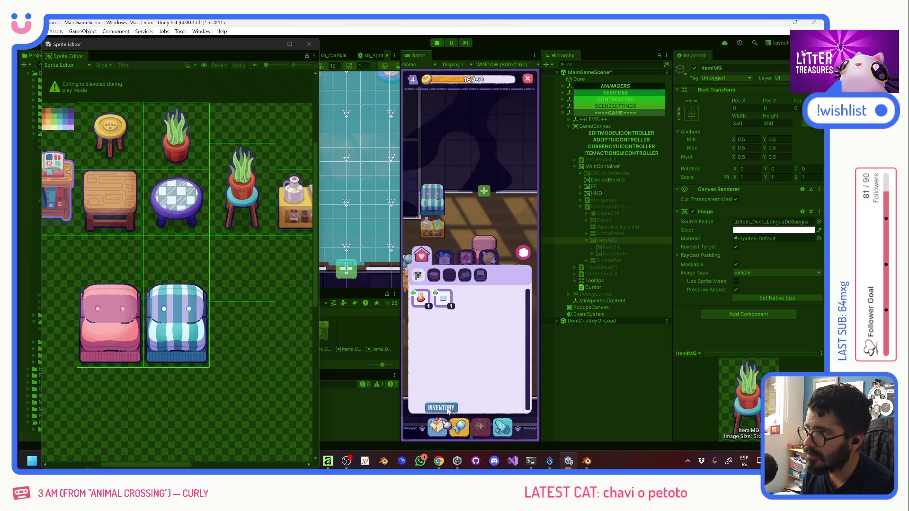
click(466, 256)
click(467, 322)
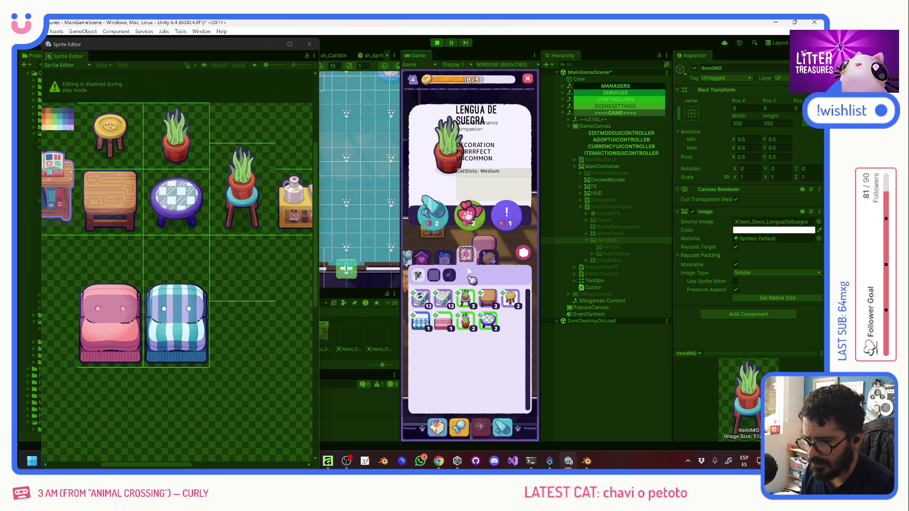
click(466, 298)
click(512, 265)
mouse_move(513, 265)
mouse_down()
mouse_move(455, 331)
mouse_move(444, 286)
mouse_move(463, 311)
mouse_move(463, 277)
mouse_move(444, 270)
mouse_move(418, 353)
mouse_up()
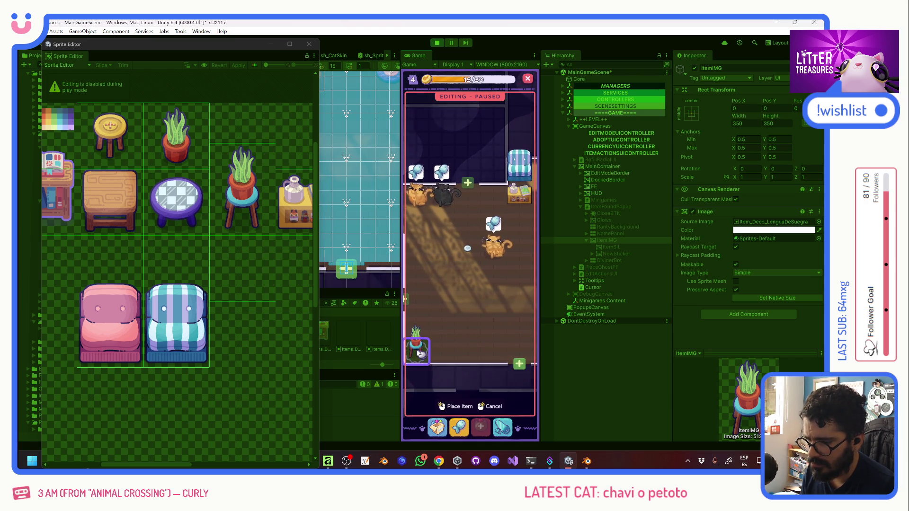
Place two button stools to the left and right of the wooden table
click(437, 428)
mouse_move(489, 297)
mouse_down()
mouse_move(467, 266)
mouse_move(454, 303)
mouse_move(479, 326)
mouse_up()
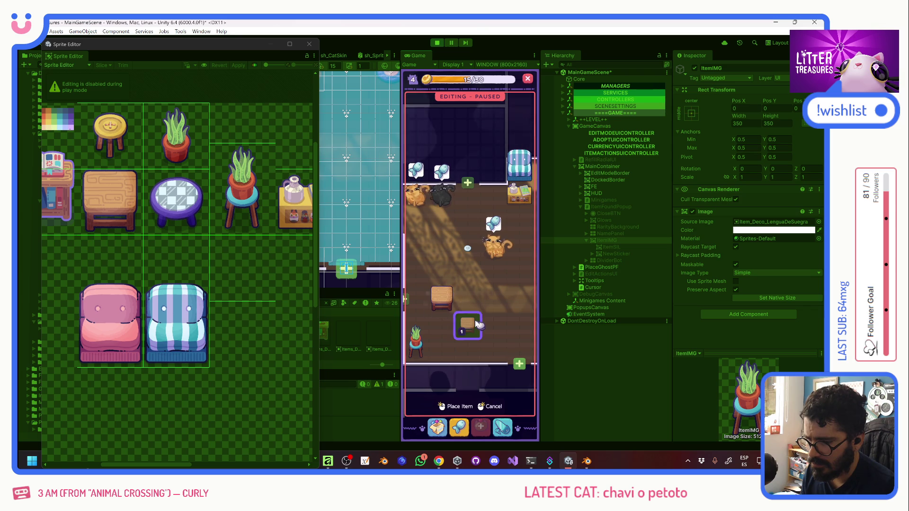
click(438, 428)
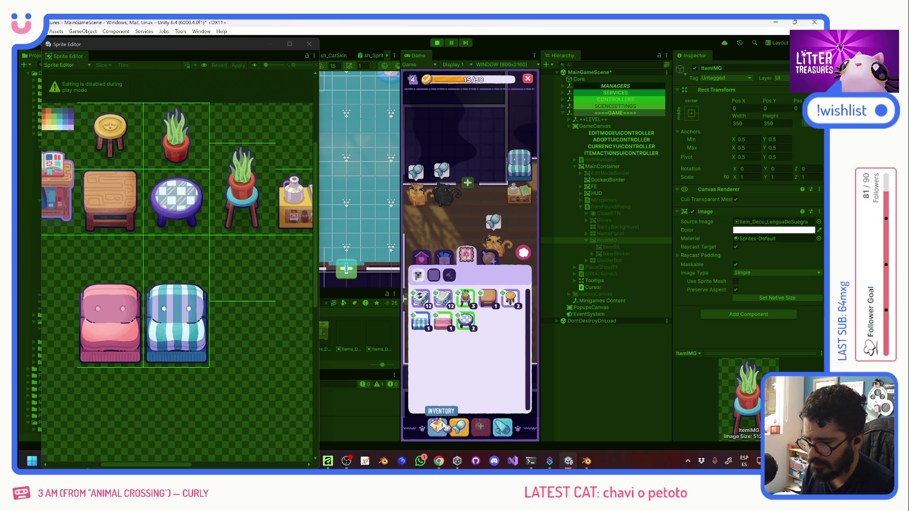
click(512, 301)
click(436, 213)
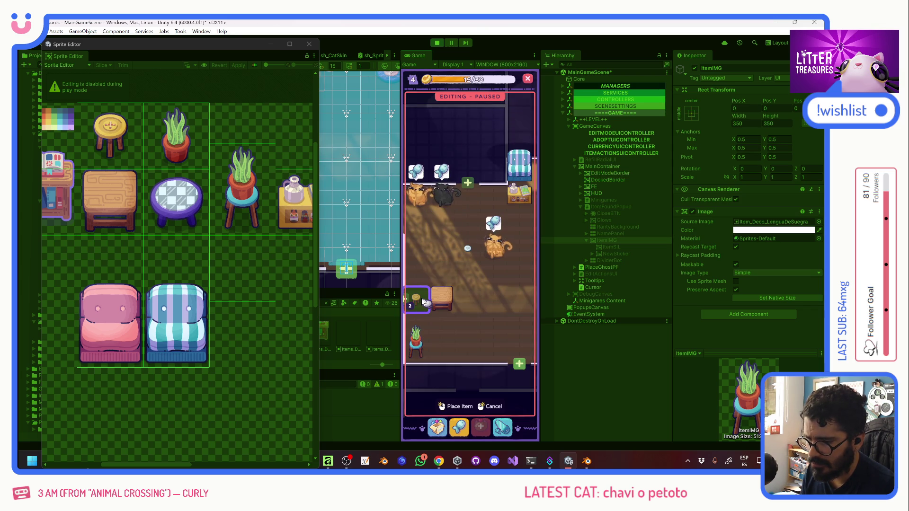
click(423, 302)
click(471, 301)
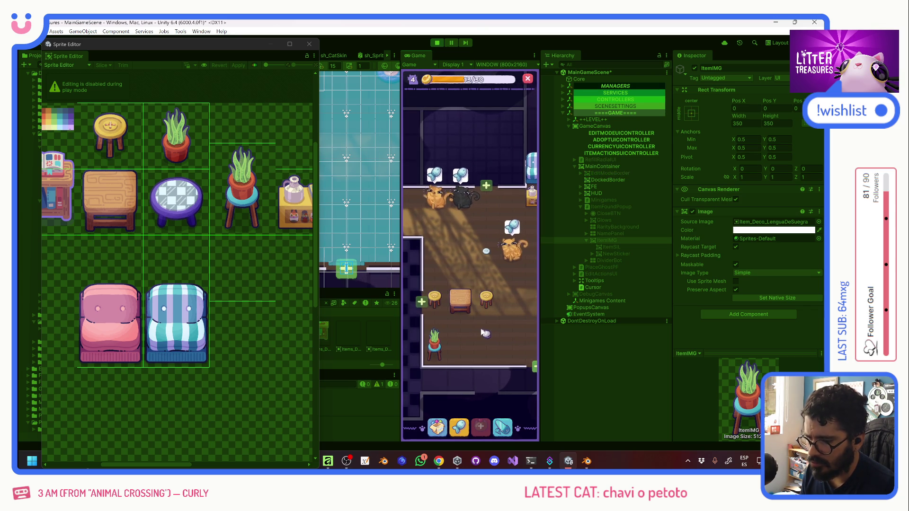
Toggle the F1 debug panel on and off, then place the wooden table in the room
click(437, 424)
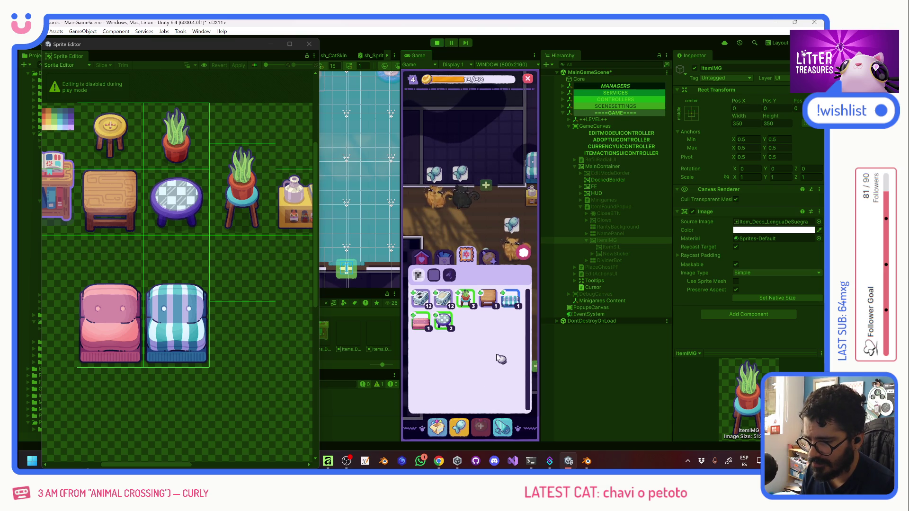
key(F1)
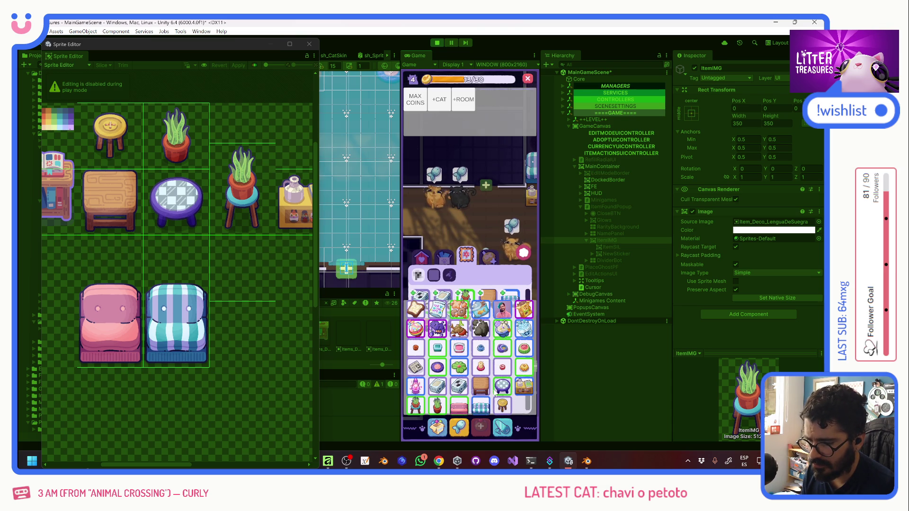
key(F1)
key(Escape)
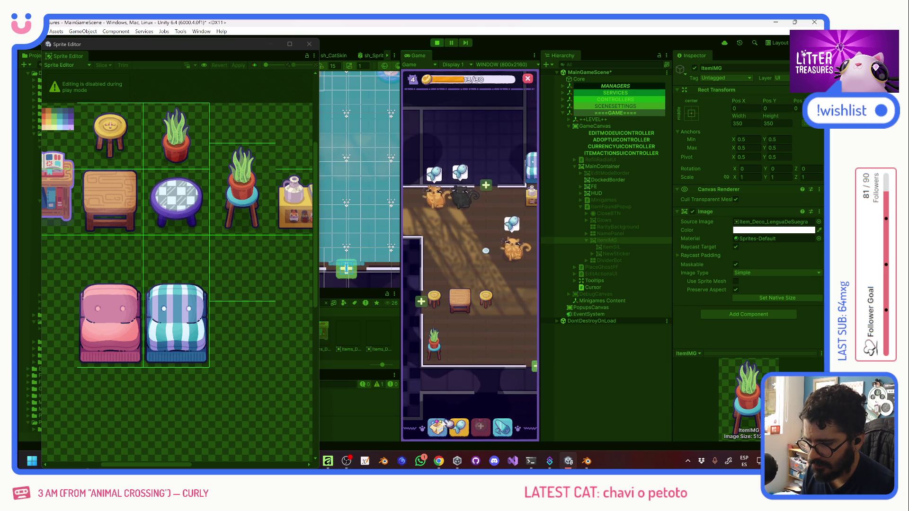
click(447, 422)
click(473, 326)
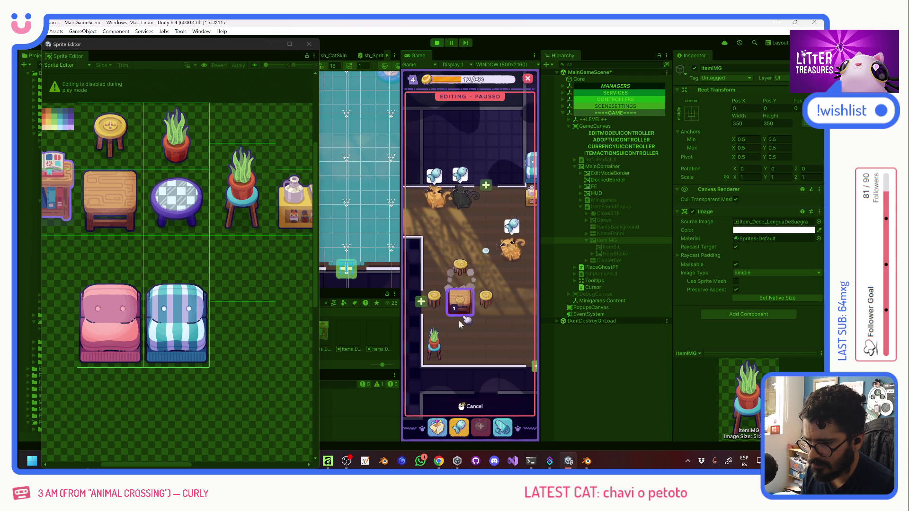
click(461, 320)
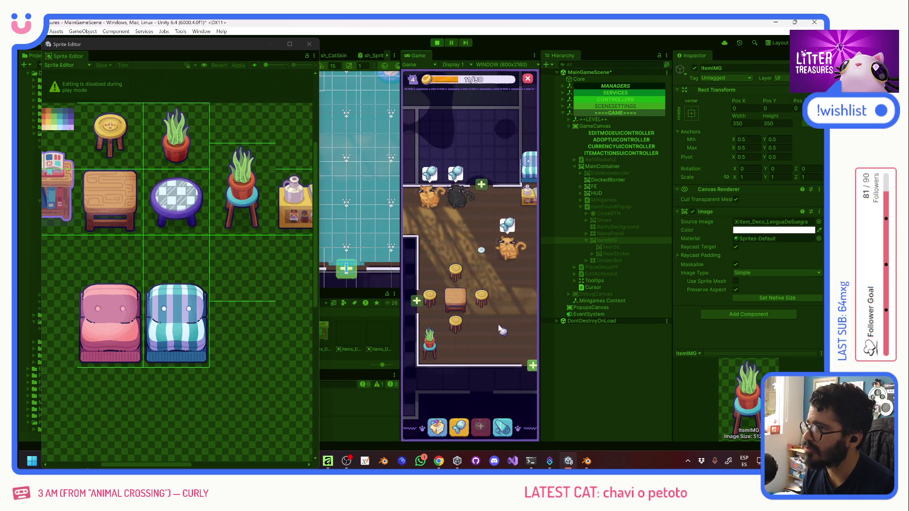
Check the pink chair's comfort rating and move the right potted plant above it
drag(507, 317, 476, 322)
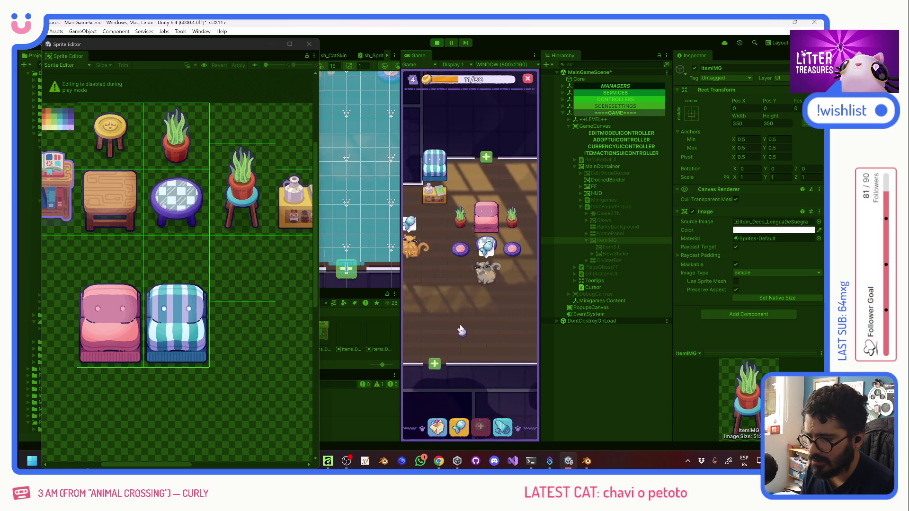
drag(469, 324, 429, 349)
click(459, 257)
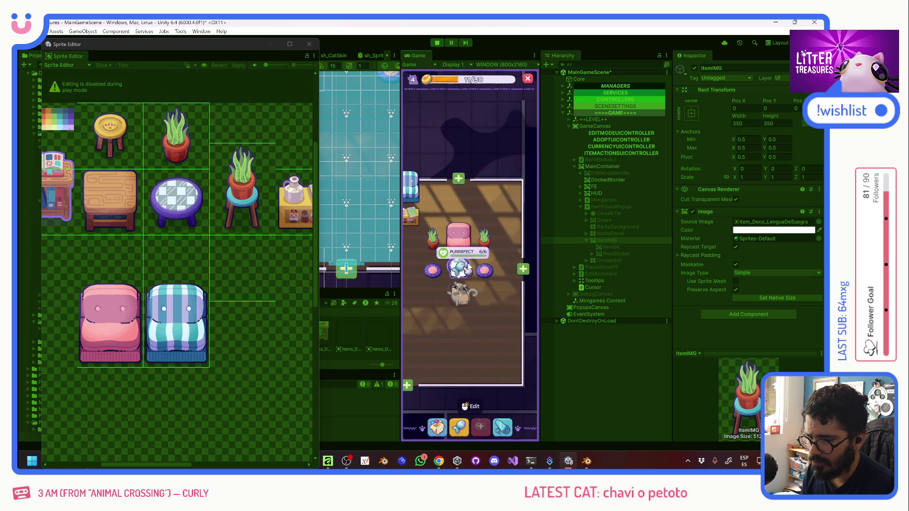
click(471, 406)
click(487, 236)
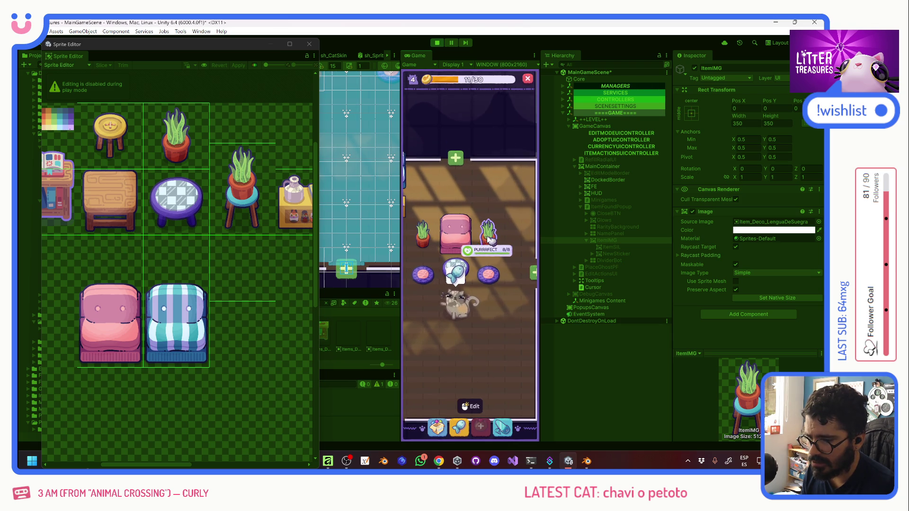
drag(483, 226, 454, 189)
click(501, 257)
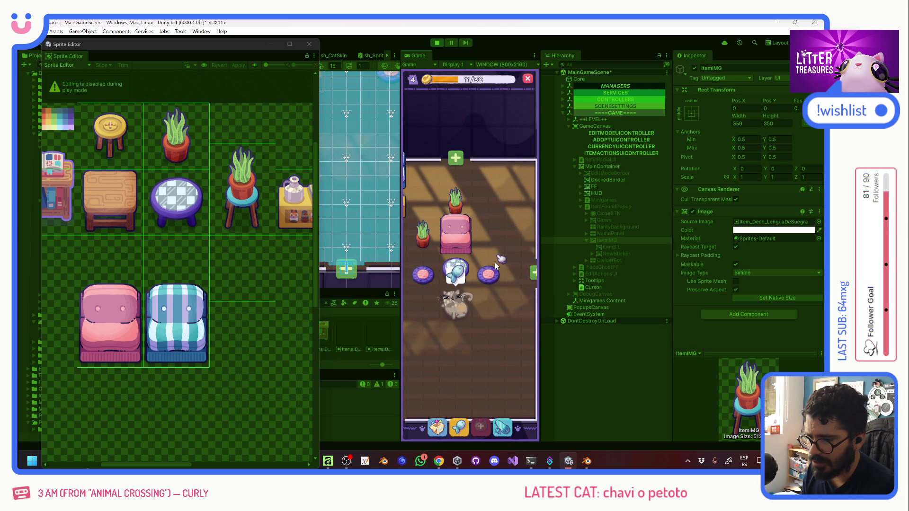
Browse inventory categories, move the left plant to the room's top-left, and exit room editing
click(437, 427)
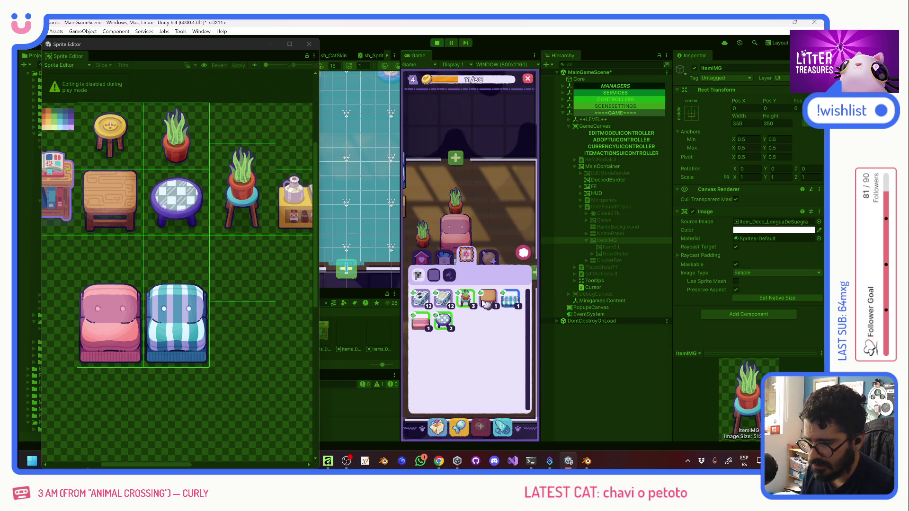
click(444, 272)
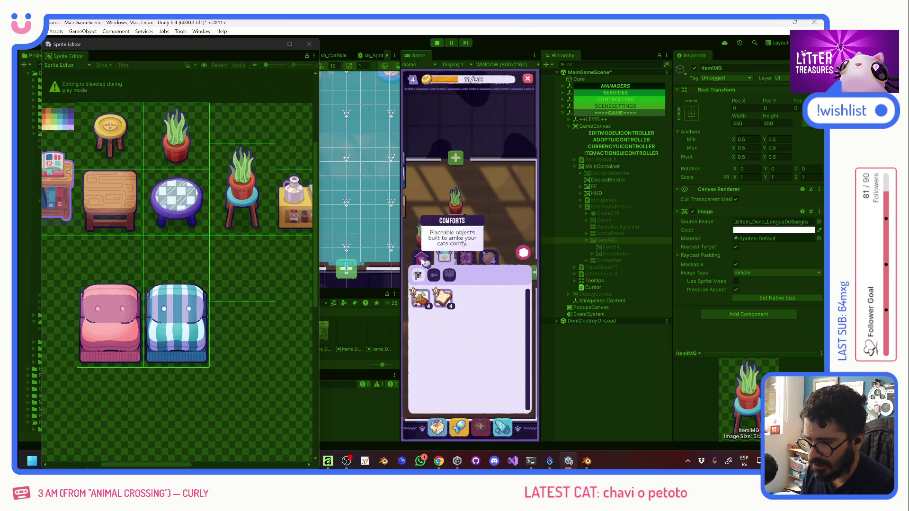
click(519, 254)
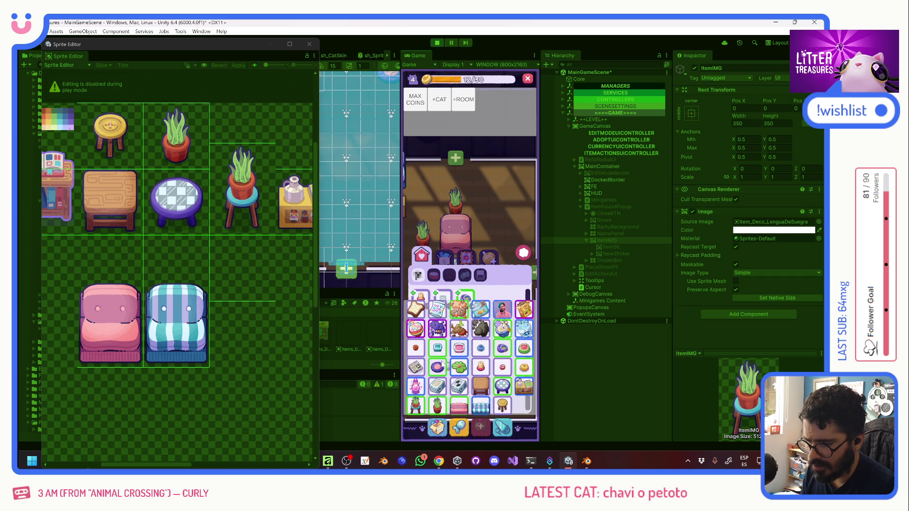
click(430, 279)
click(466, 298)
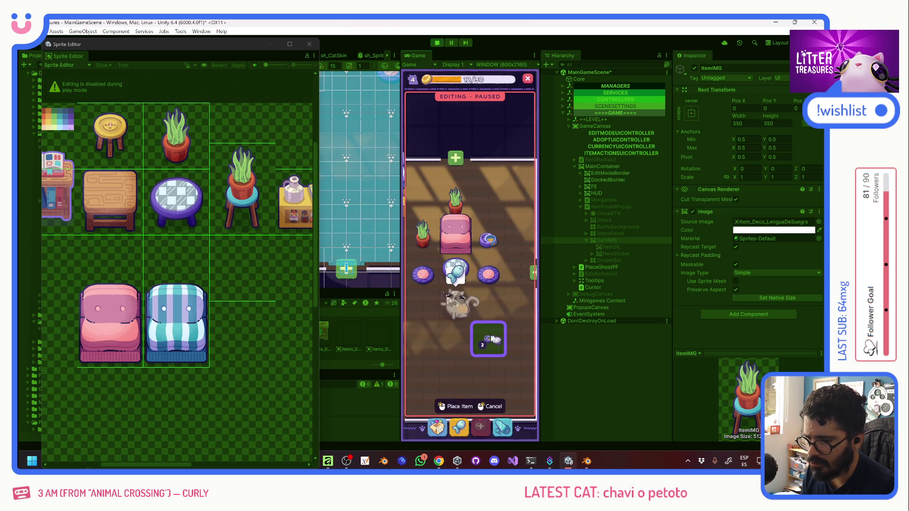
click(438, 246)
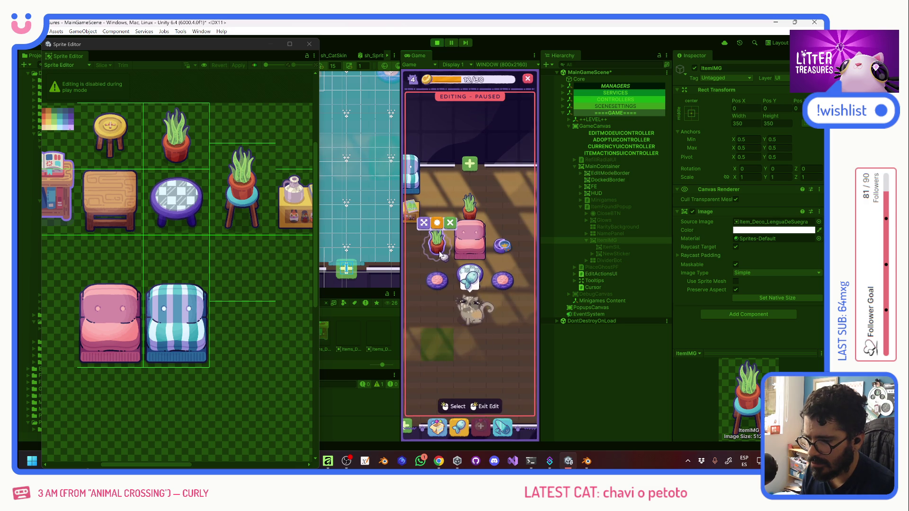
drag(438, 247, 437, 180)
click(487, 406)
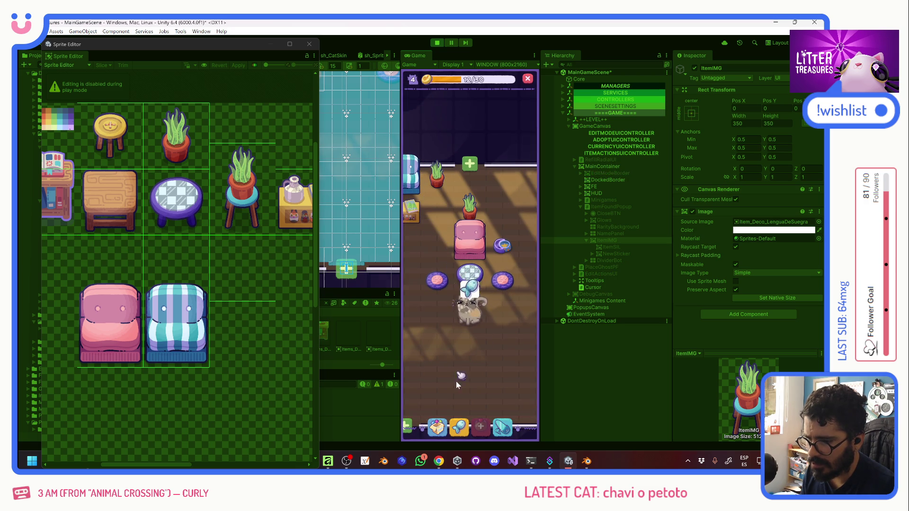
Place the pink item left of the sofa, then refill the litter box sand and food bowl
click(436, 429)
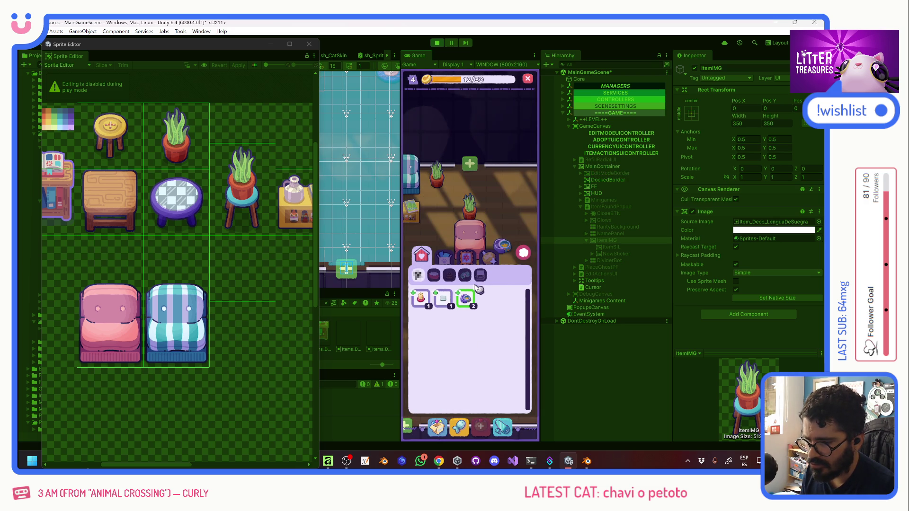
key(F1)
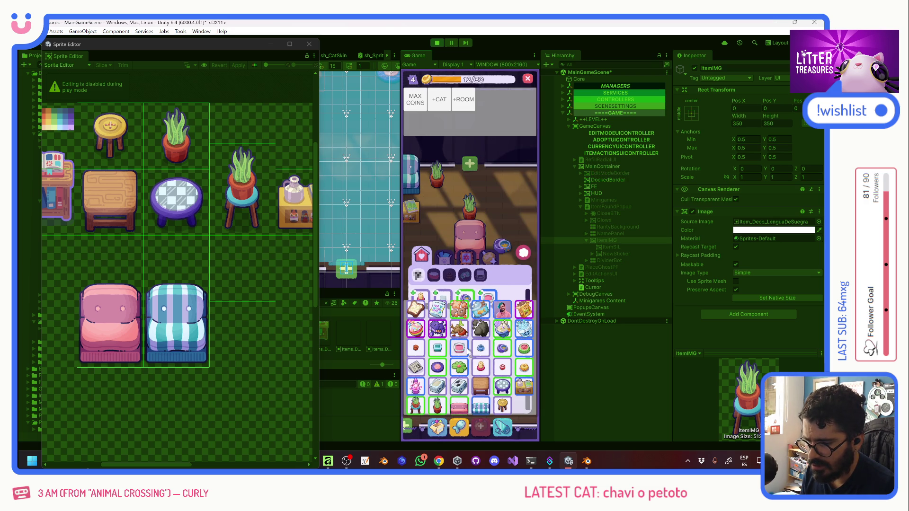
key(F1)
click(492, 303)
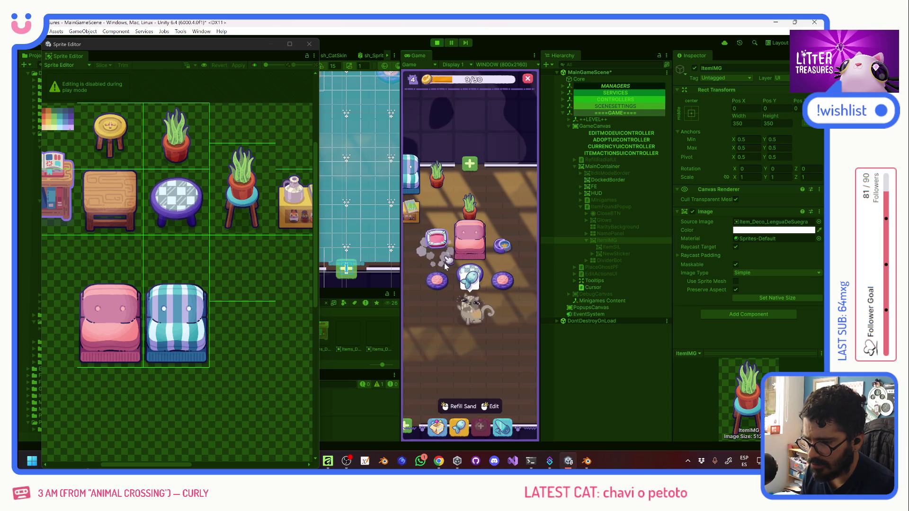
click(436, 244)
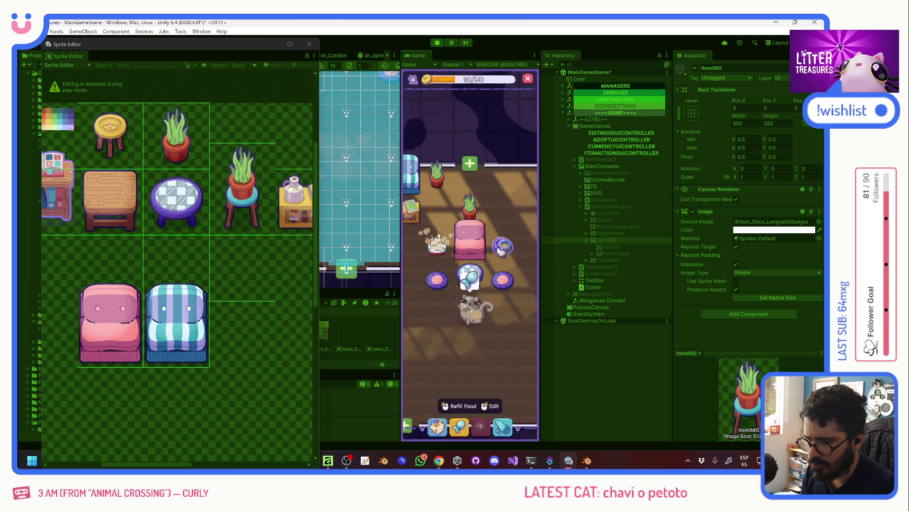
click(502, 245)
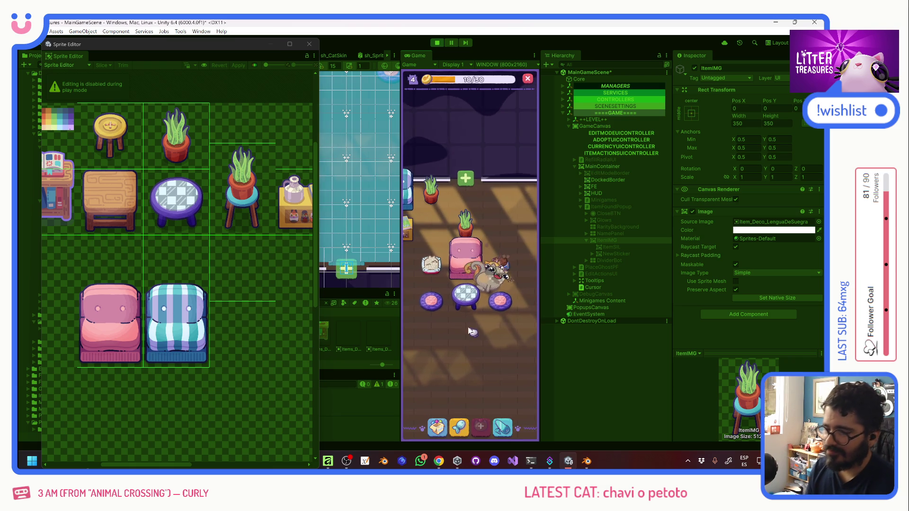
mouse_move(445, 348)
mouse_down()
mouse_move(486, 300)
mouse_move(463, 337)
mouse_move(428, 348)
mouse_move(494, 365)
mouse_move(497, 286)
mouse_move(473, 199)
mouse_move(520, 334)
mouse_move(497, 316)
mouse_move(462, 320)
mouse_move(468, 315)
mouse_move(478, 355)
mouse_move(492, 329)
mouse_move(478, 331)
mouse_move(502, 325)
mouse_move(428, 320)
mouse_up()
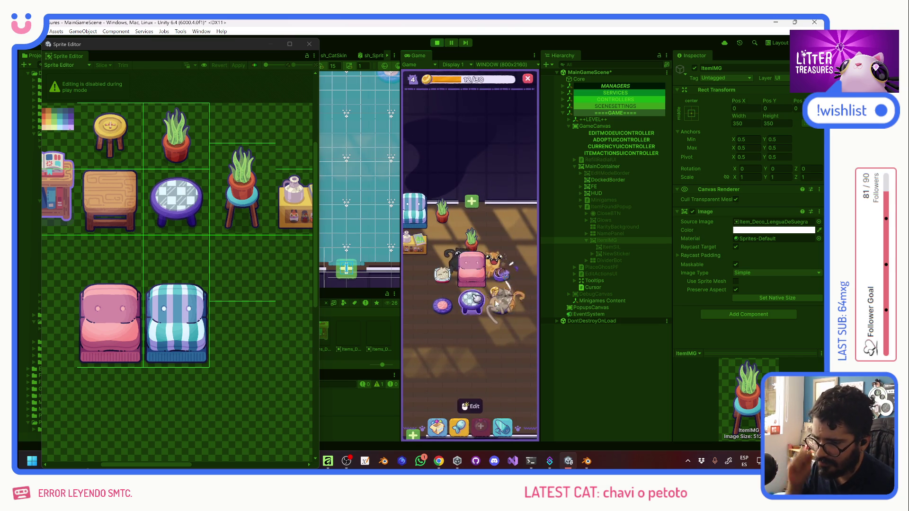
drag(472, 359, 487, 341)
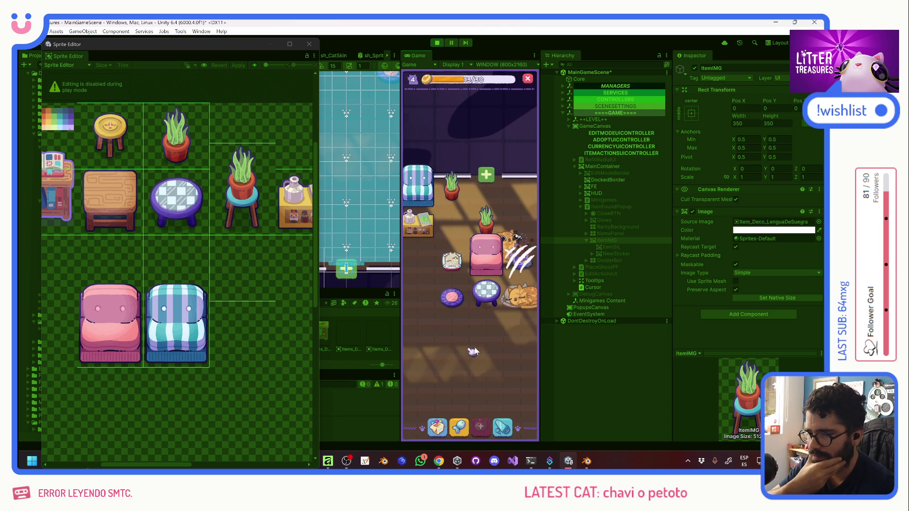
Place two Lengua de Suegra aloe plants along the room's lower right side
click(441, 413)
click(444, 256)
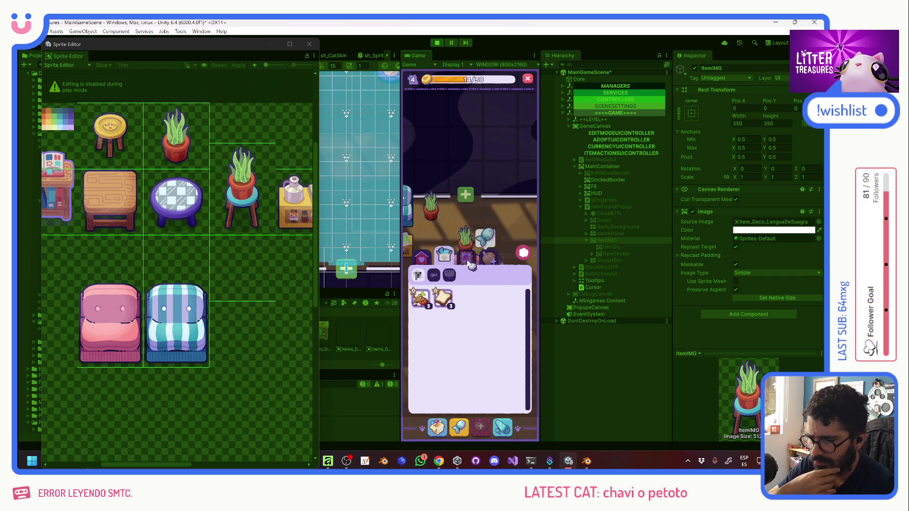
click(466, 256)
click(466, 301)
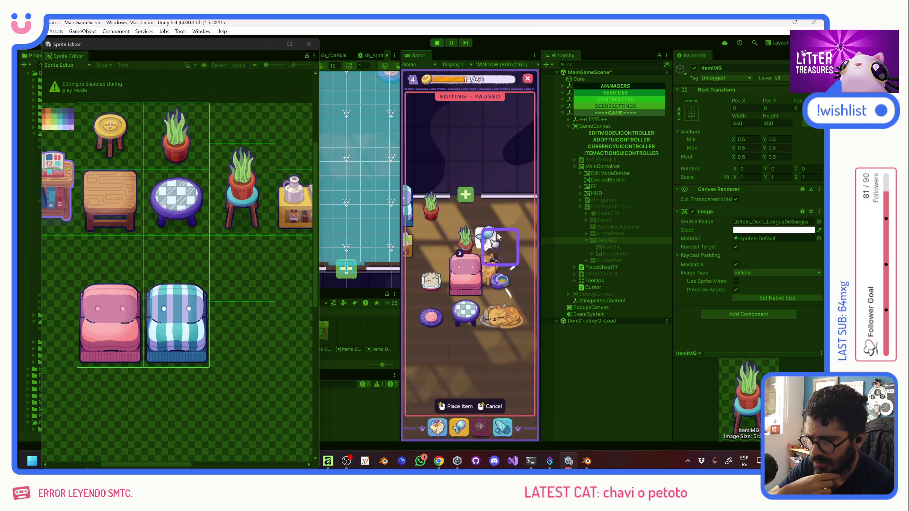
mouse_move(508, 235)
mouse_down()
mouse_move(442, 278)
mouse_move(472, 311)
mouse_move(436, 346)
mouse_move(508, 348)
mouse_up()
click(506, 337)
click(507, 377)
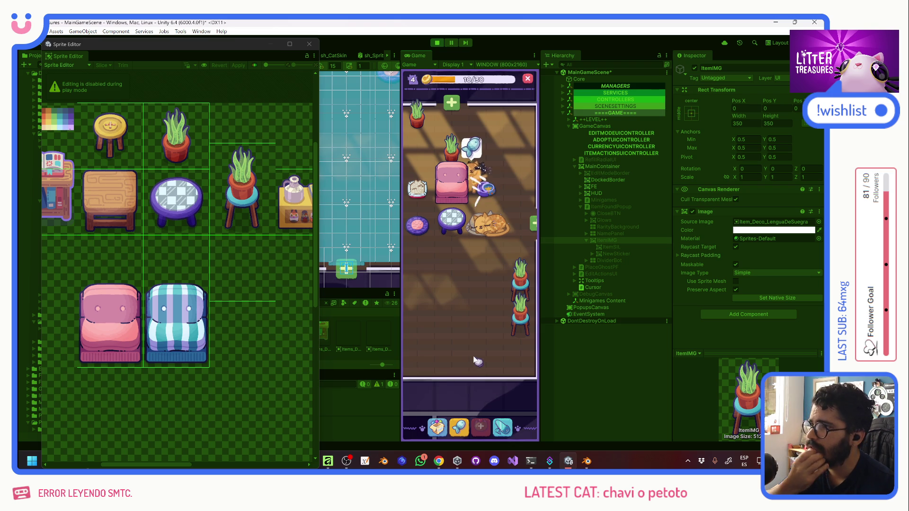
Place another decoration below the tables and collect the coin beside the purple pouf
drag(445, 263, 439, 318)
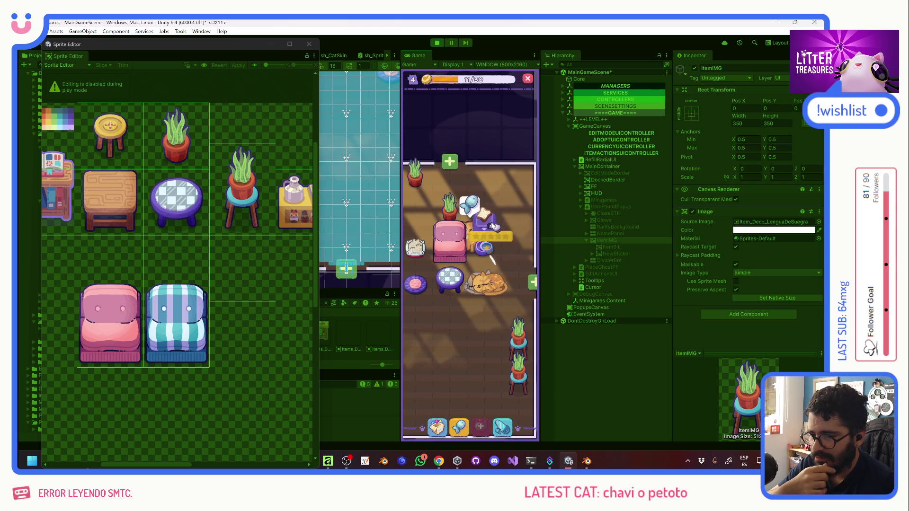
mouse_move(493, 226)
mouse_down()
mouse_move(539, 290)
mouse_move(464, 321)
mouse_up()
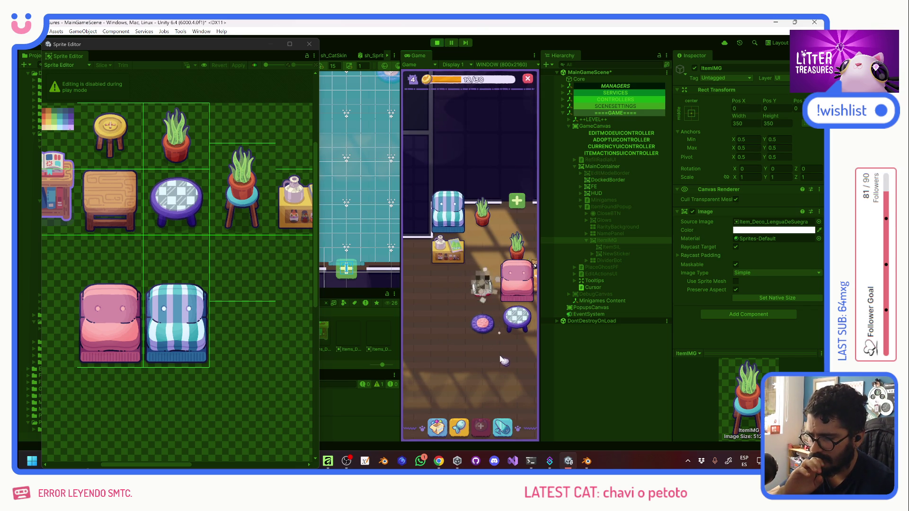
mouse_move(507, 360)
mouse_down()
mouse_move(454, 355)
mouse_move(427, 335)
mouse_move(449, 327)
mouse_up()
click(462, 248)
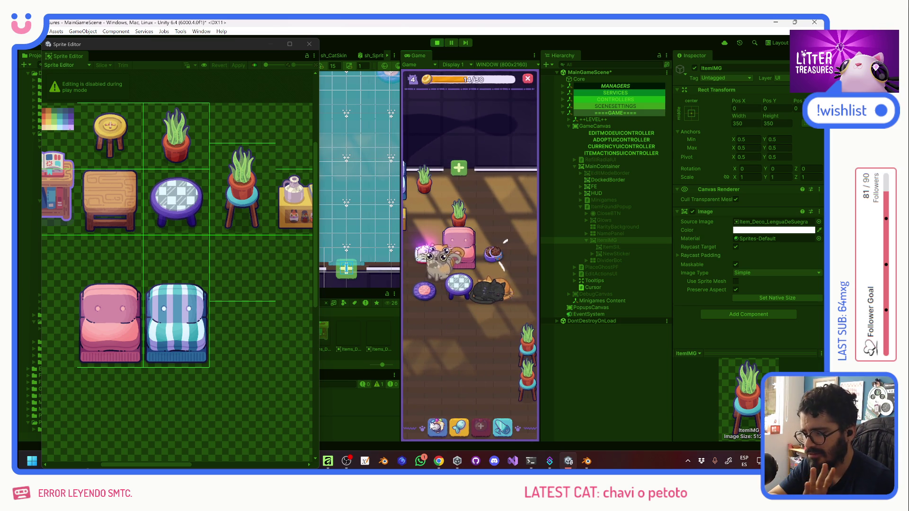
click(436, 422)
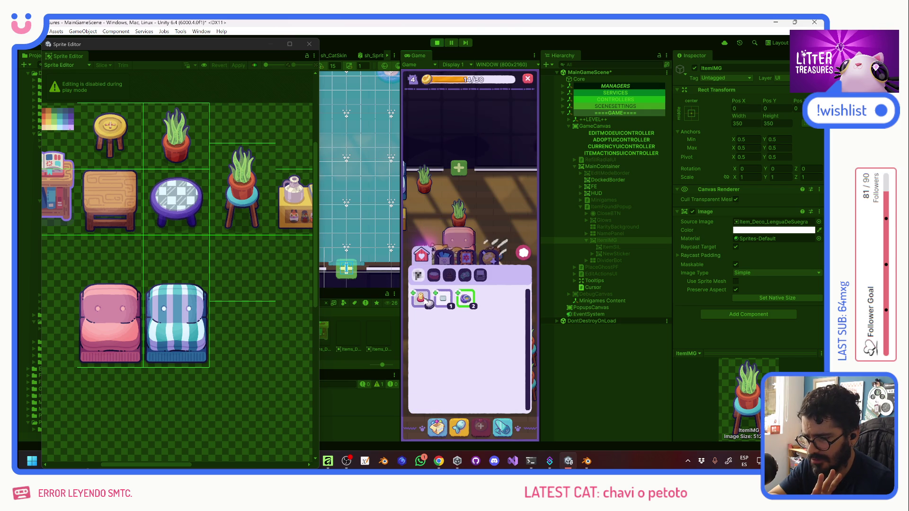
click(452, 319)
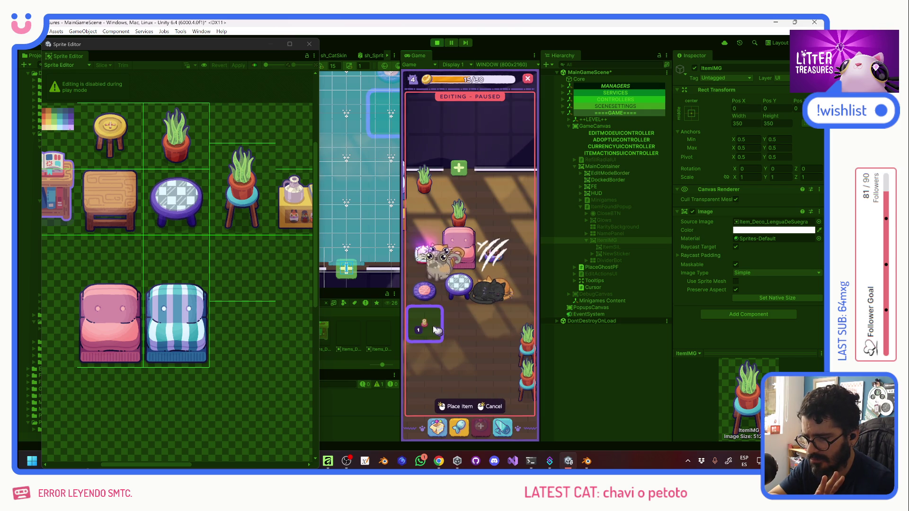
click(455, 325)
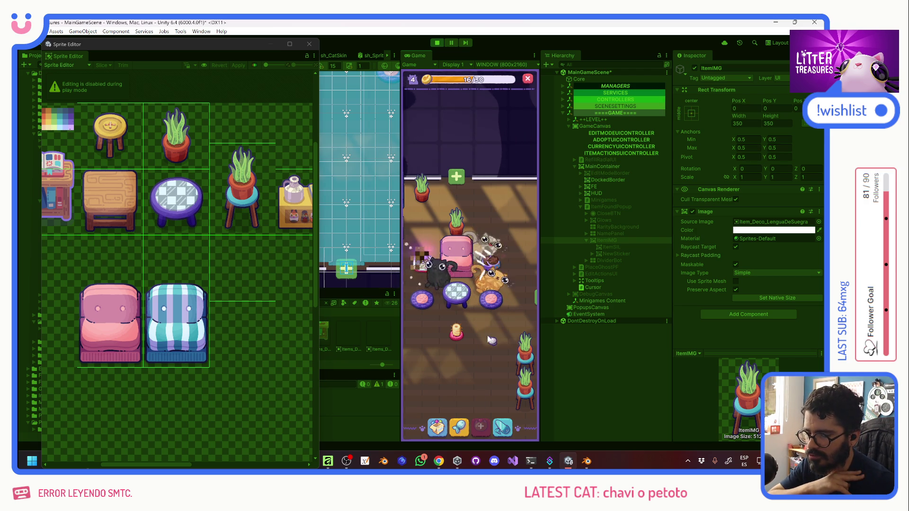
click(436, 280)
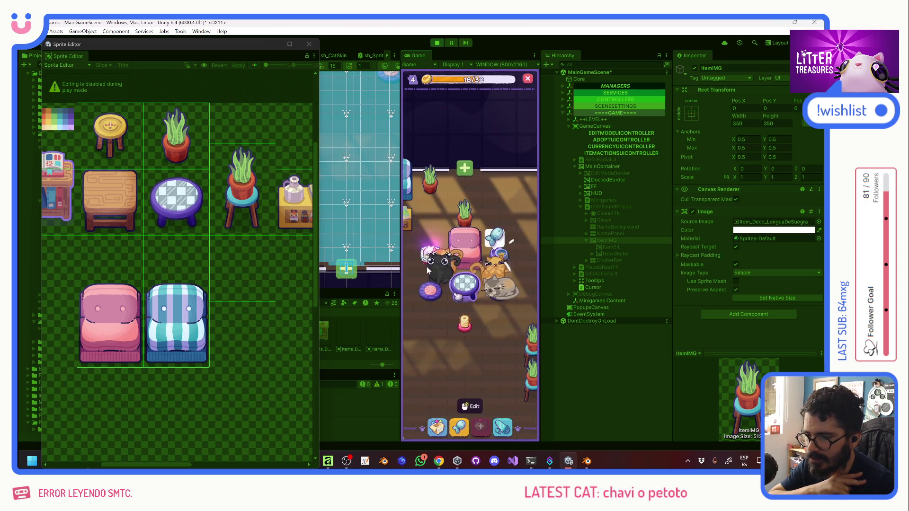
Finish the Scoop the Treasure minigame, dismiss the found-item popups, and tap the stool by the table
click(471, 299)
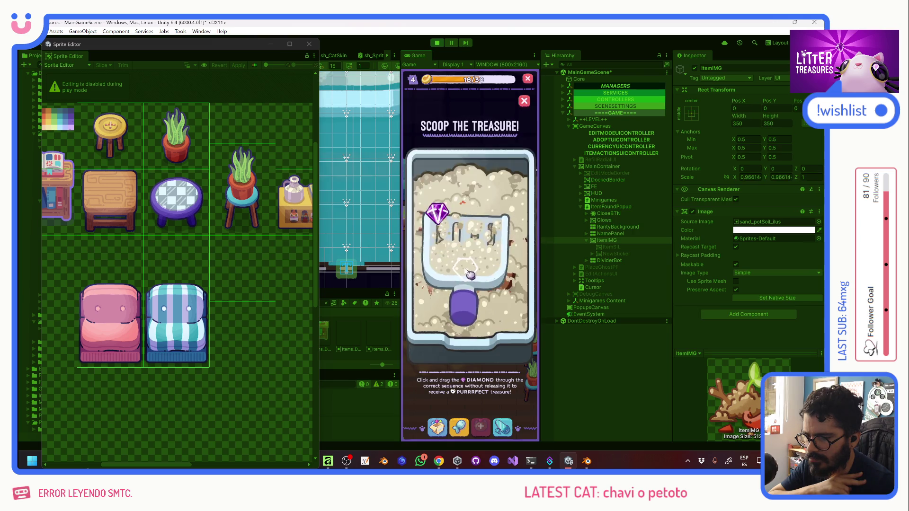
click(448, 273)
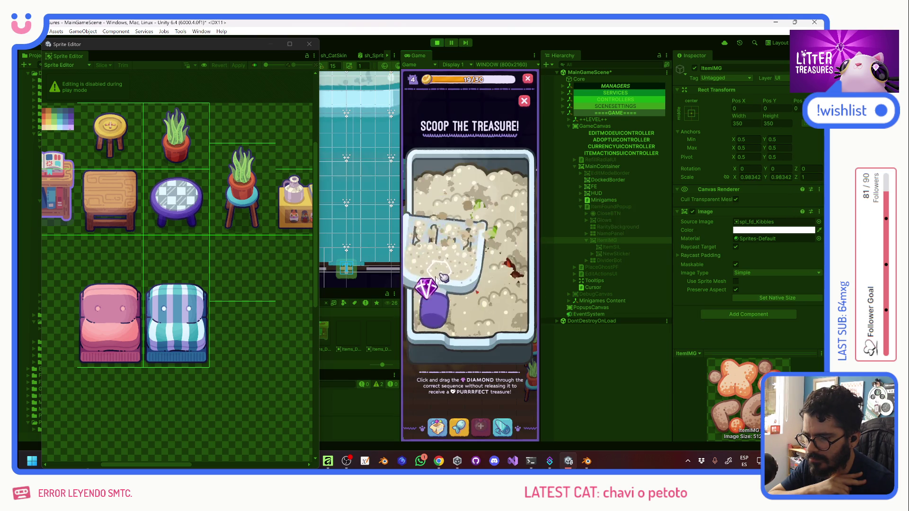
drag(426, 308, 499, 286)
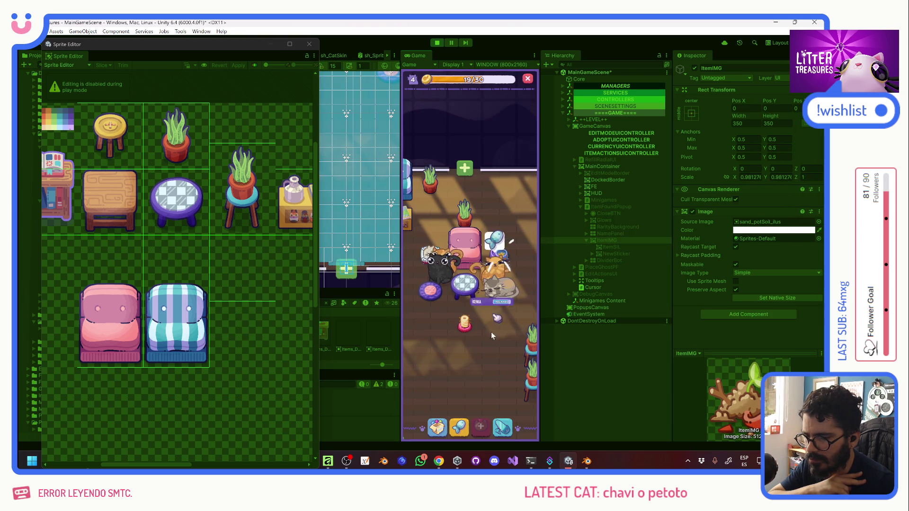
click(507, 232)
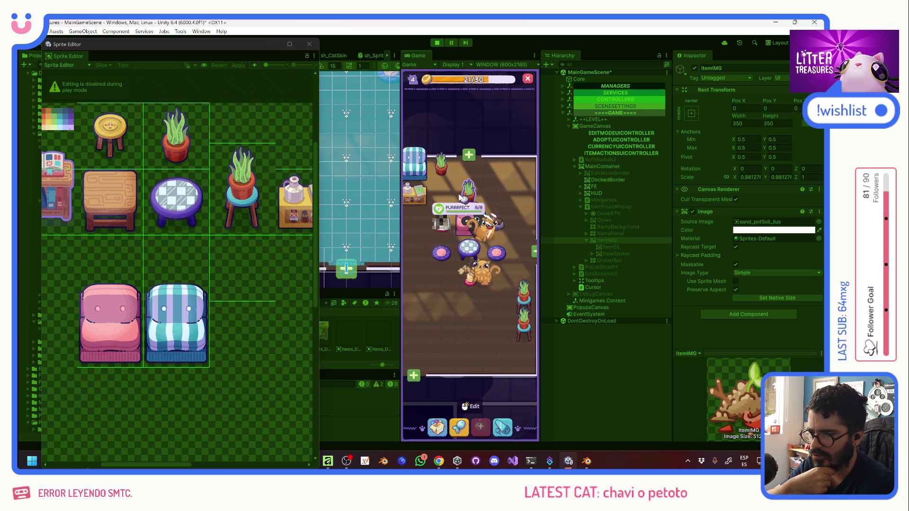
drag(490, 323, 488, 328)
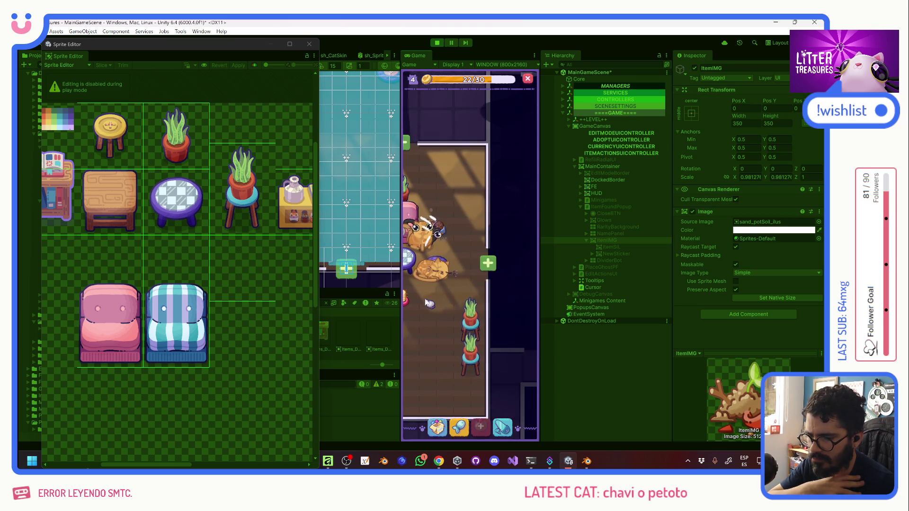
click(520, 310)
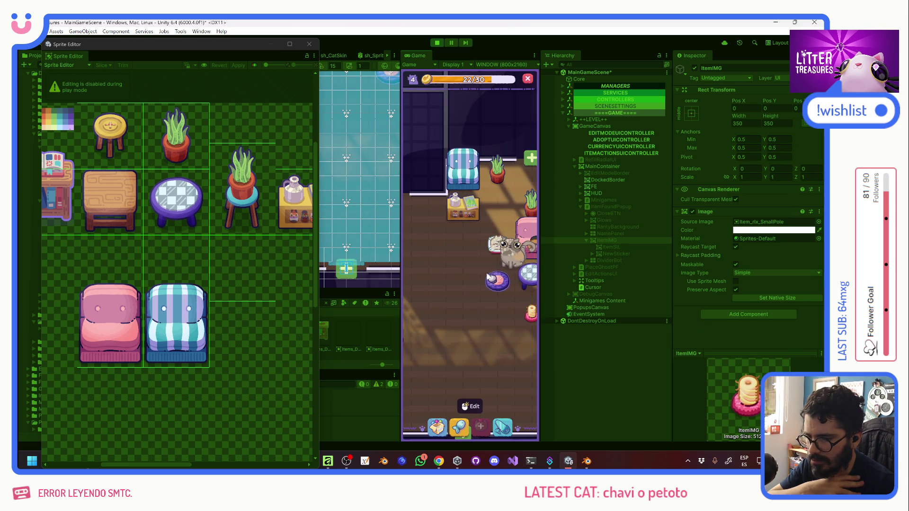
Check the Feeders and Decorations categories and view the Lengua de Suegra item card
click(438, 429)
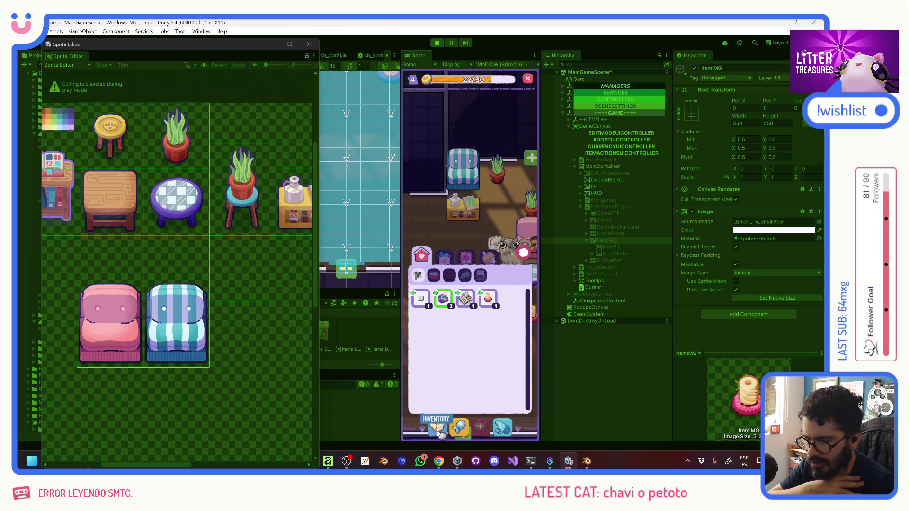
click(434, 276)
click(465, 260)
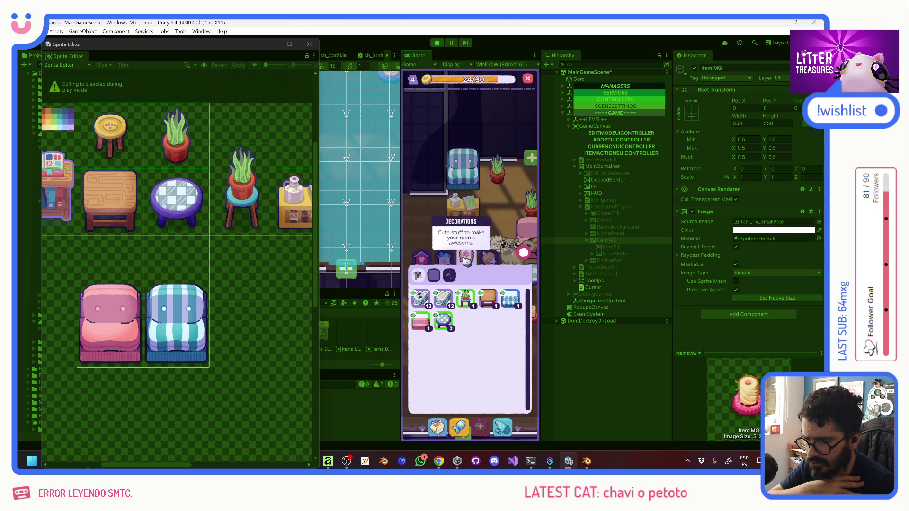
click(470, 299)
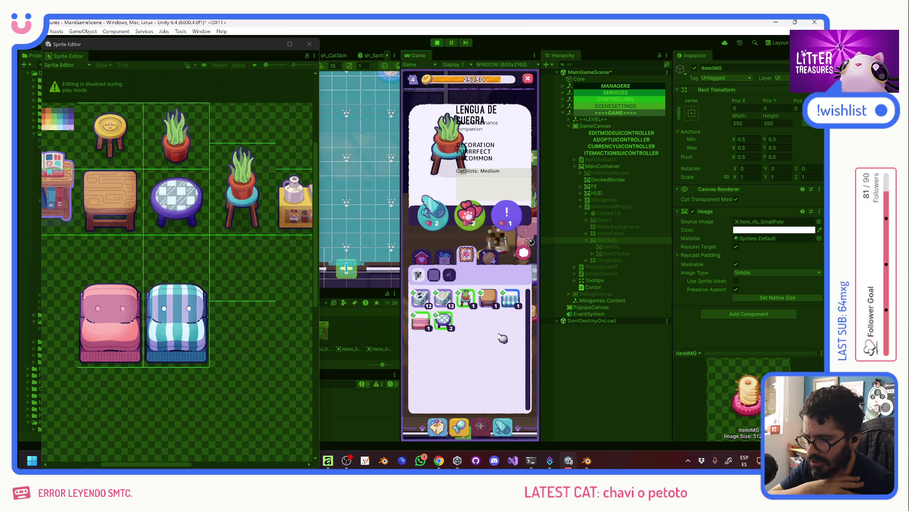
click(423, 322)
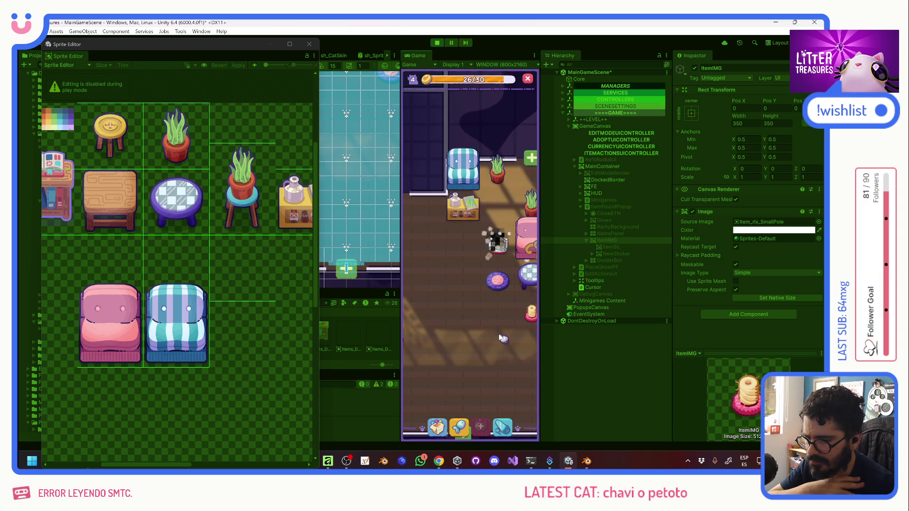
In edit mode, move the item above the cushion to the lower right of the floor grid
click(437, 427)
click(497, 280)
drag(497, 281, 432, 284)
click(438, 260)
mouse_move(491, 251)
mouse_down()
mouse_move(501, 351)
mouse_move(438, 358)
mouse_move(451, 327)
mouse_move(497, 325)
mouse_move(484, 325)
mouse_up()
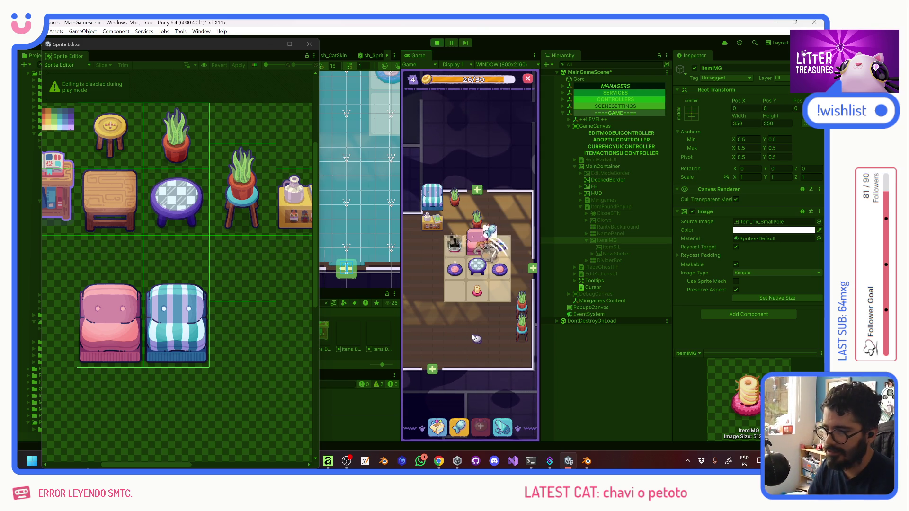
Collect the Beige Tile reward, lay it under the stools and table, then stop Play mode
click(456, 244)
click(458, 407)
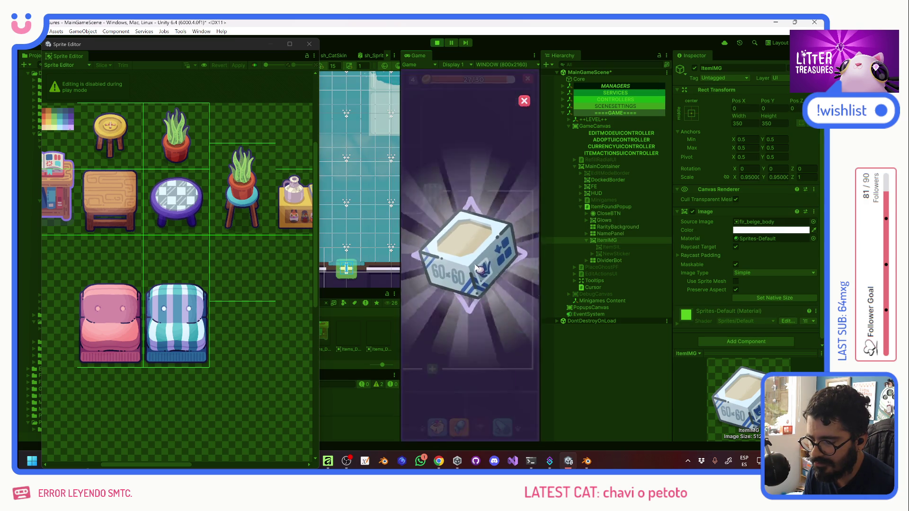
click(479, 266)
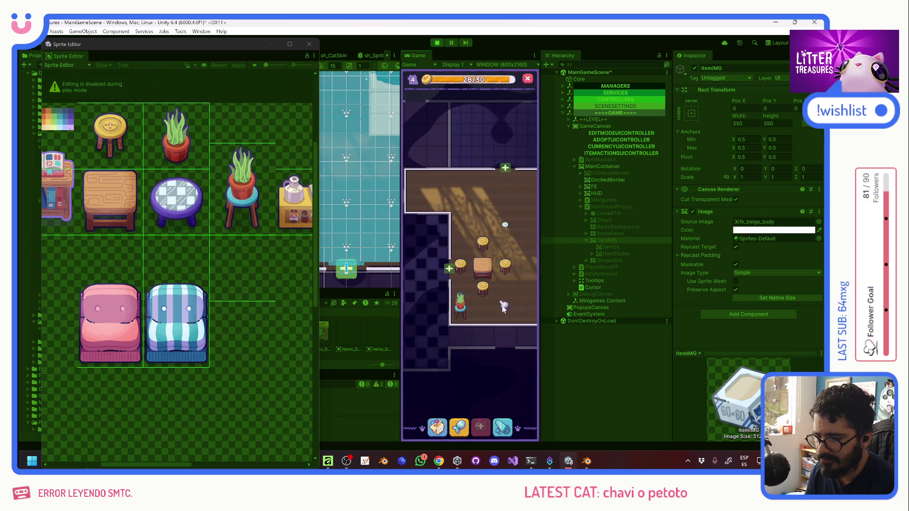
click(503, 426)
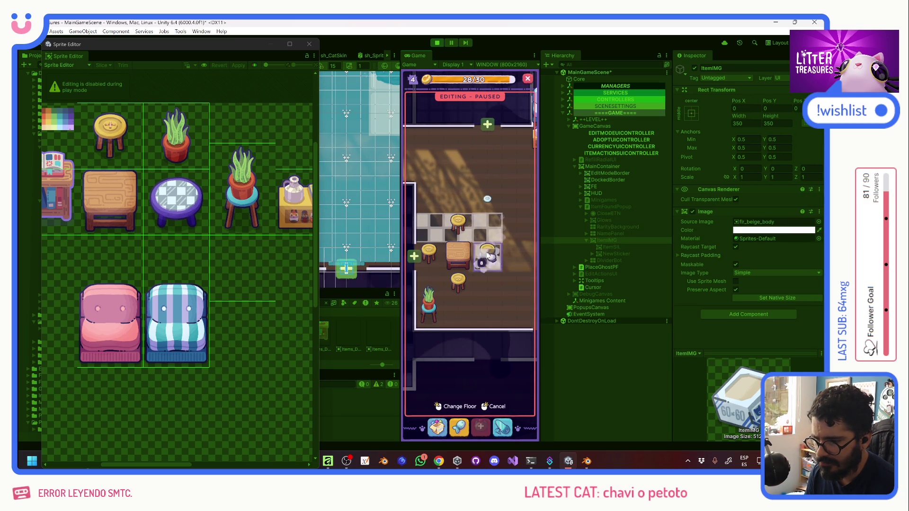
drag(493, 309, 470, 325)
click(468, 330)
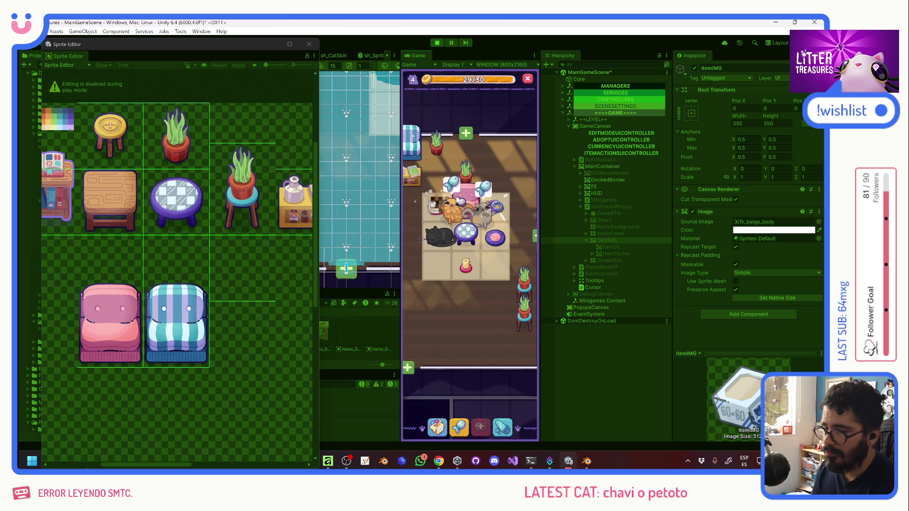
click(441, 42)
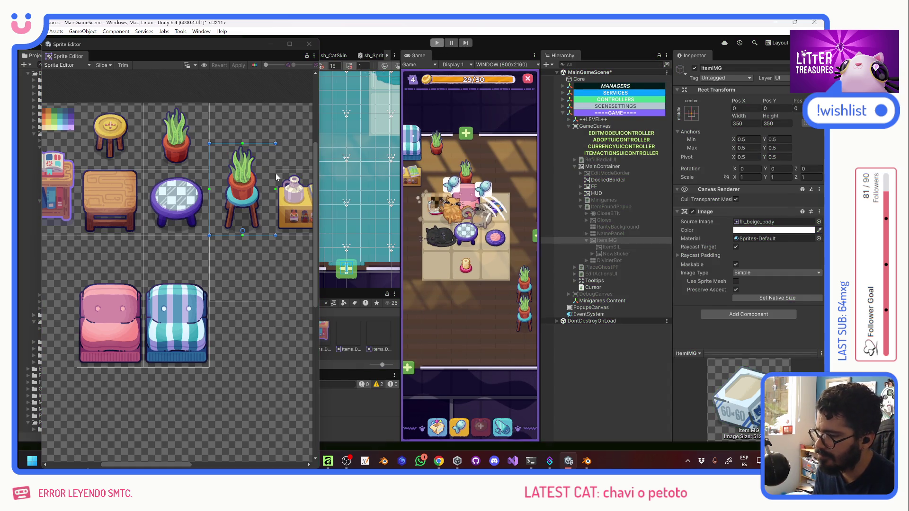
Lower the plain sofa sprite's top edge to trim its empty space
click(204, 228)
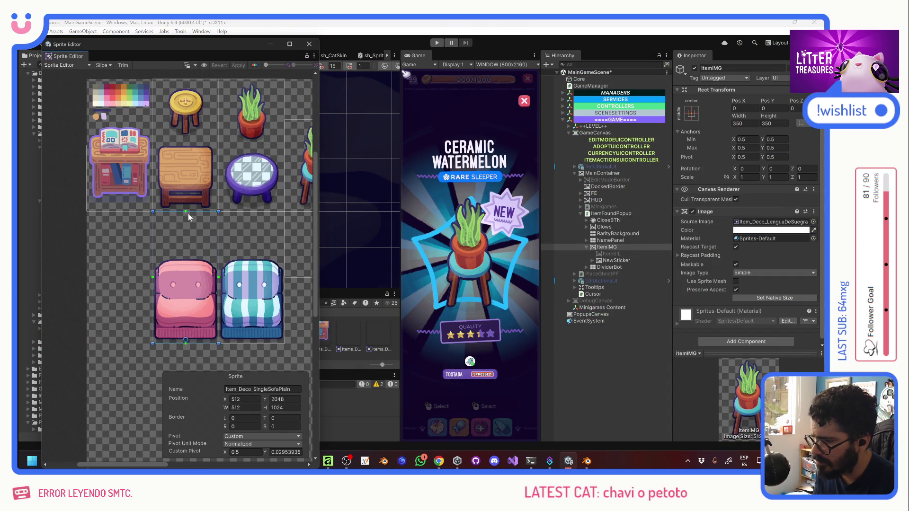
mouse_move(186, 212)
mouse_down()
mouse_move(204, 249)
mouse_move(224, 255)
mouse_up()
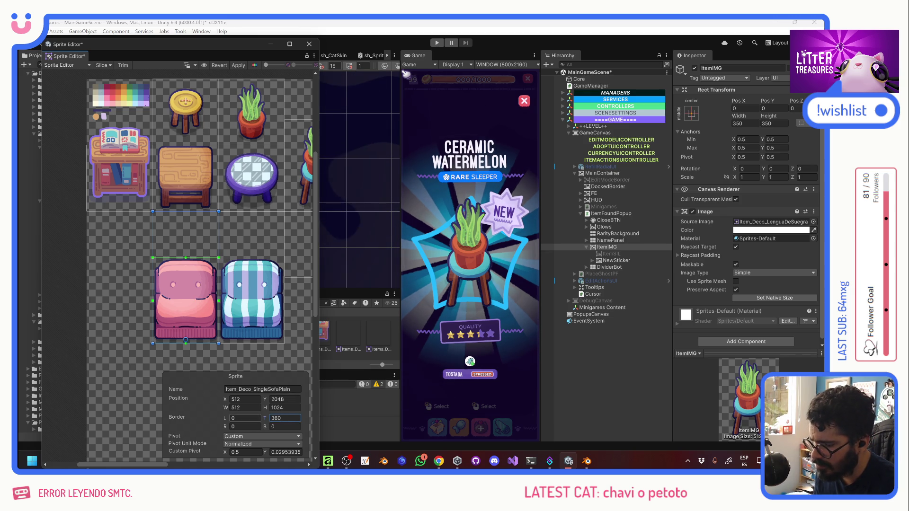
key(BackSpace)
key(BackSpace)
key(BackSpace)
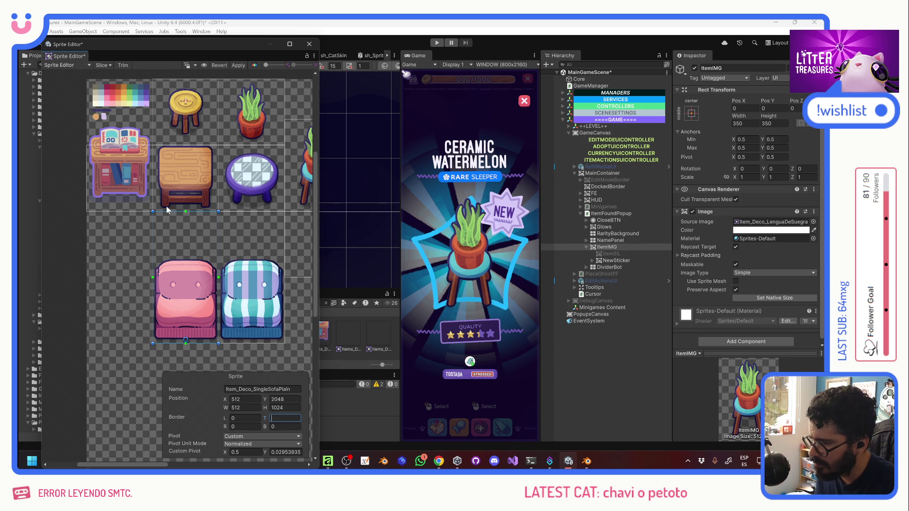
drag(166, 211, 165, 238)
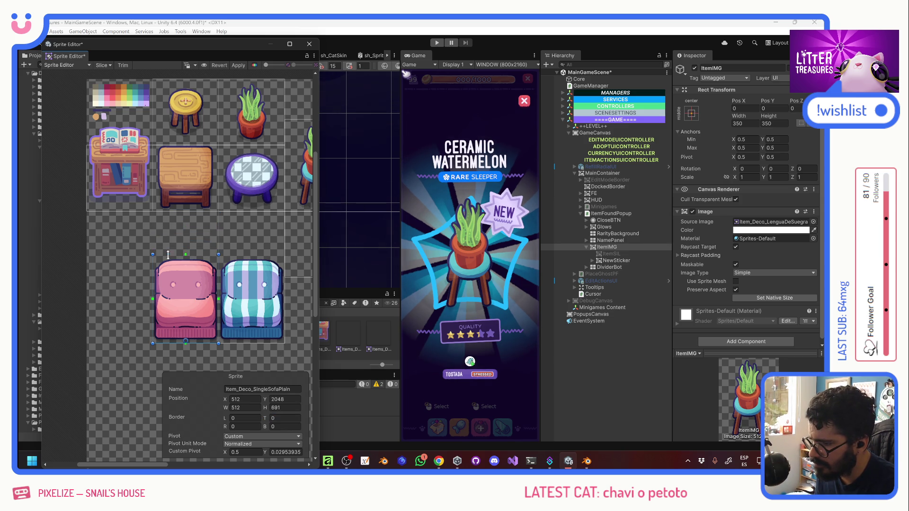
drag(170, 255, 172, 257)
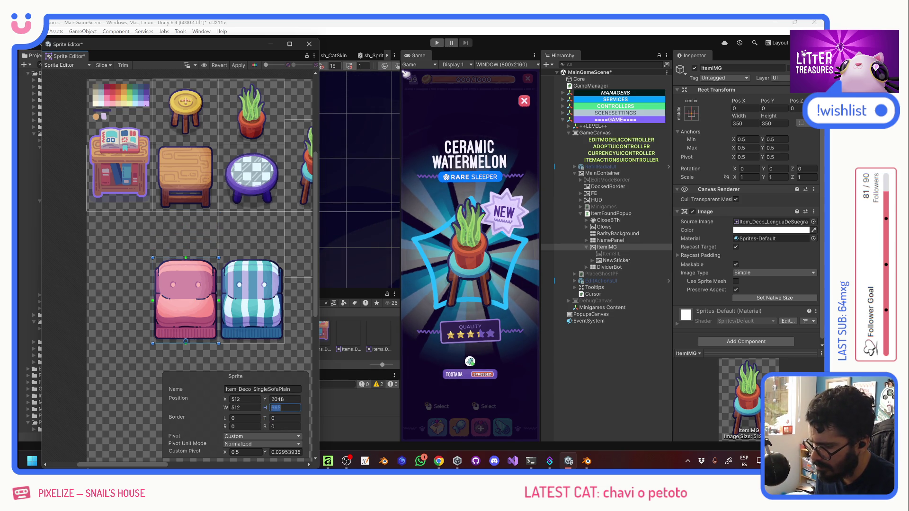
Set the striped sofa sprite's height to 660, apply the changes, and close the Sprite Editor
click(249, 234)
click(284, 407)
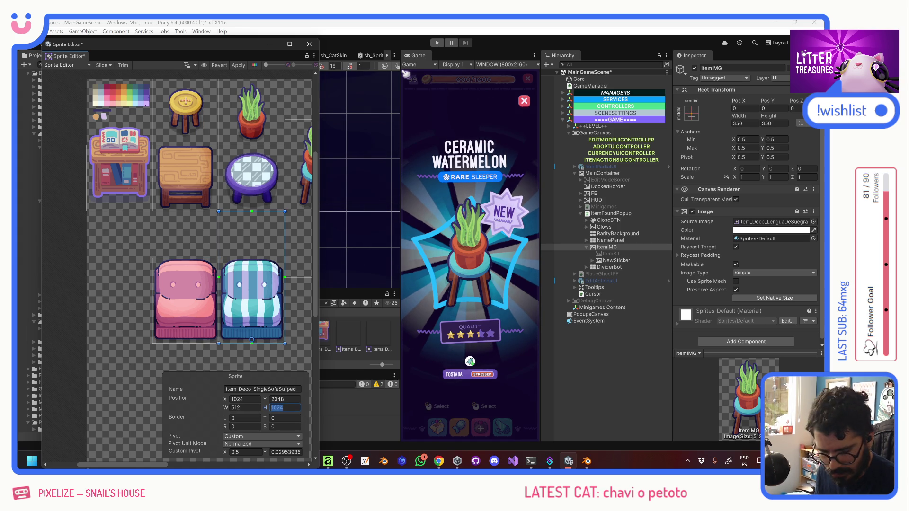
mouse_move(255, 246)
mouse_down()
mouse_move(166, 280)
mouse_move(226, 259)
mouse_move(109, 250)
mouse_move(285, 261)
mouse_up()
click(239, 65)
click(309, 44)
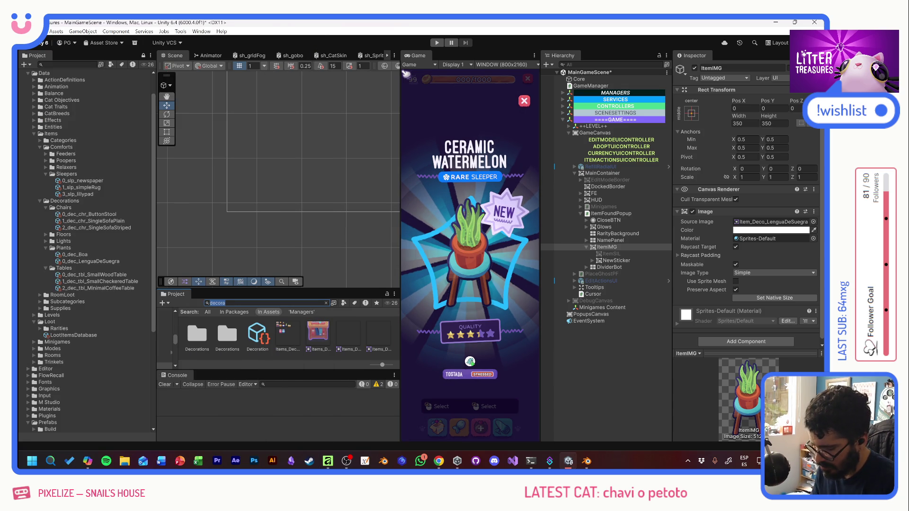
Find PlaceGhostPF via 'ghos', activate it in the Hierarchy, frame it, and select its ItemIcon child
text(ghos)
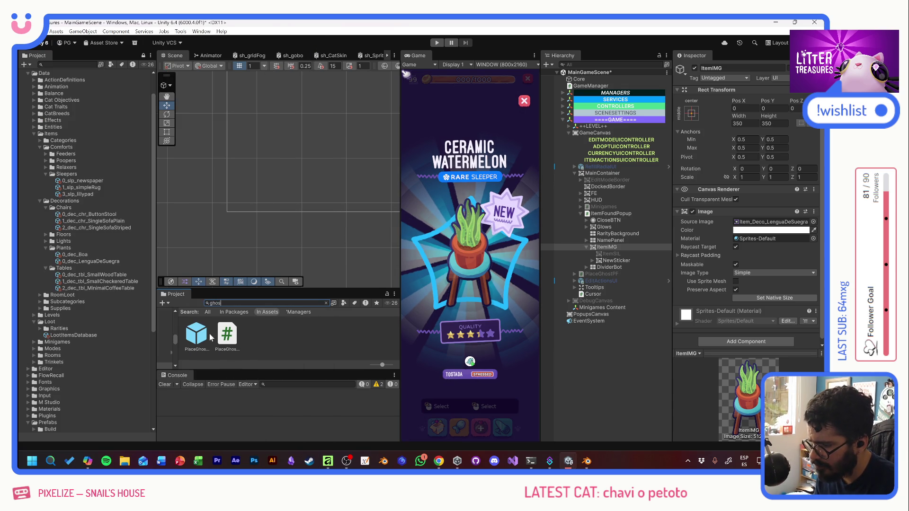
click(204, 336)
double_click(203, 336)
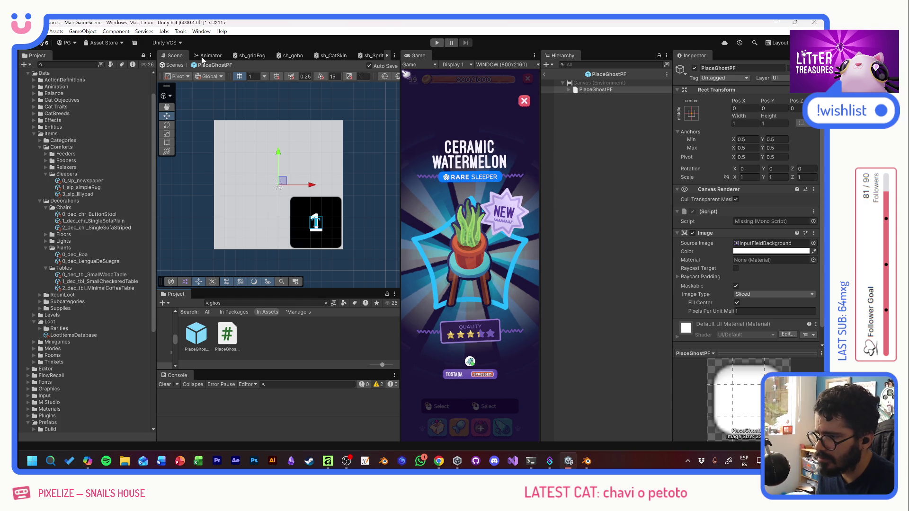
click(545, 76)
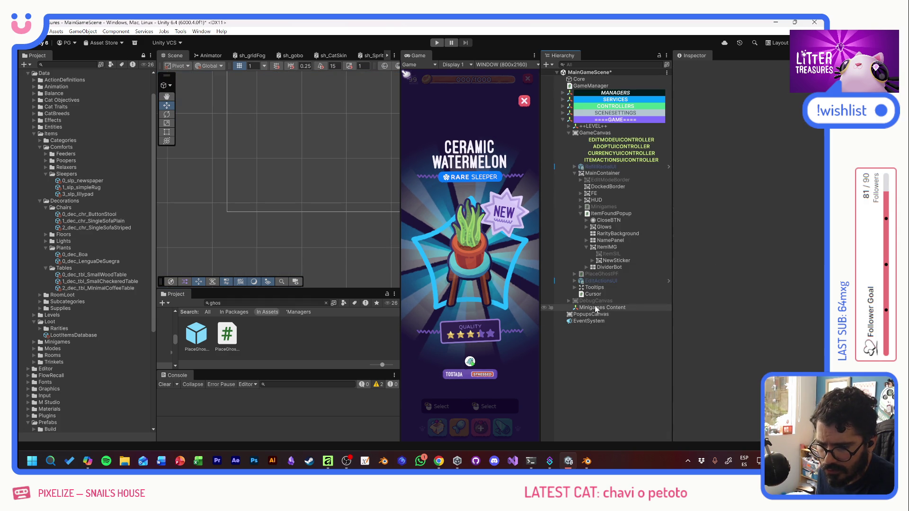
click(589, 274)
key(alt+shift+a)
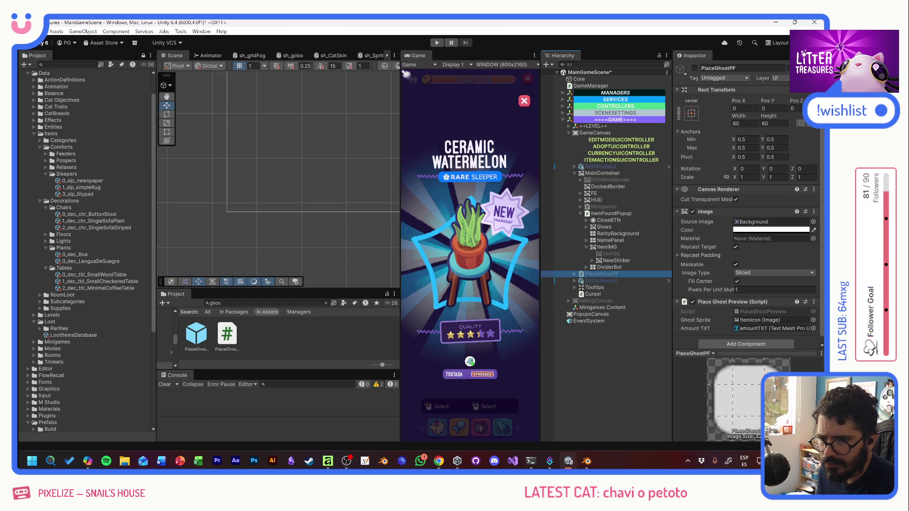
double_click(587, 274)
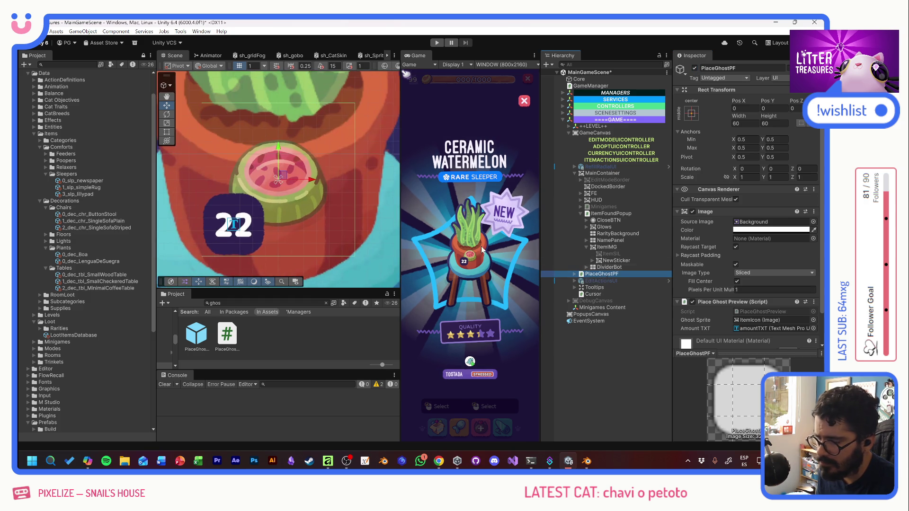
click(575, 275)
click(600, 280)
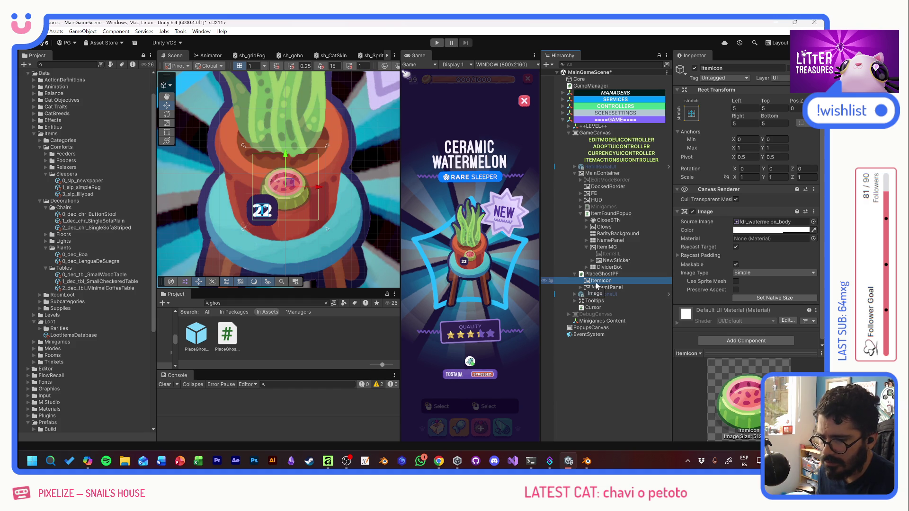
Set the ItemIcon's Left, Top, Right and Bottom insets to 2
click(745, 108)
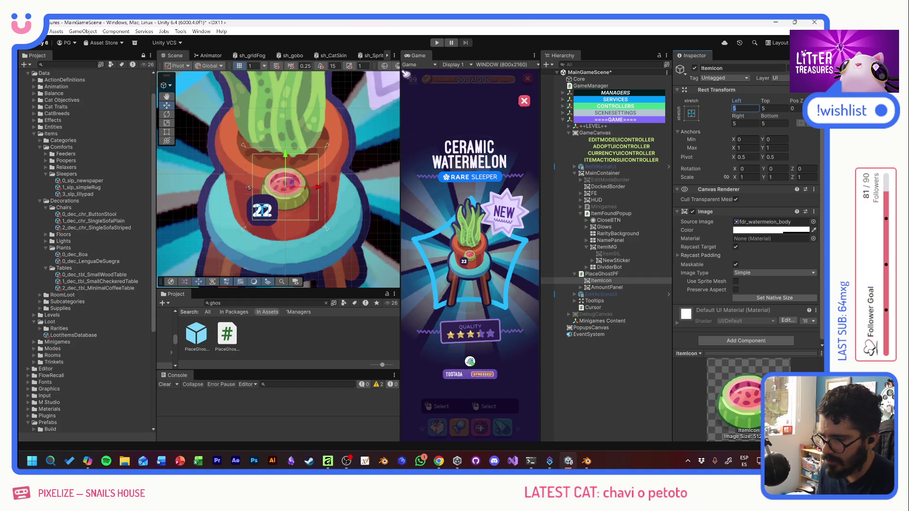
text(2)
key(Tab)
text(2)
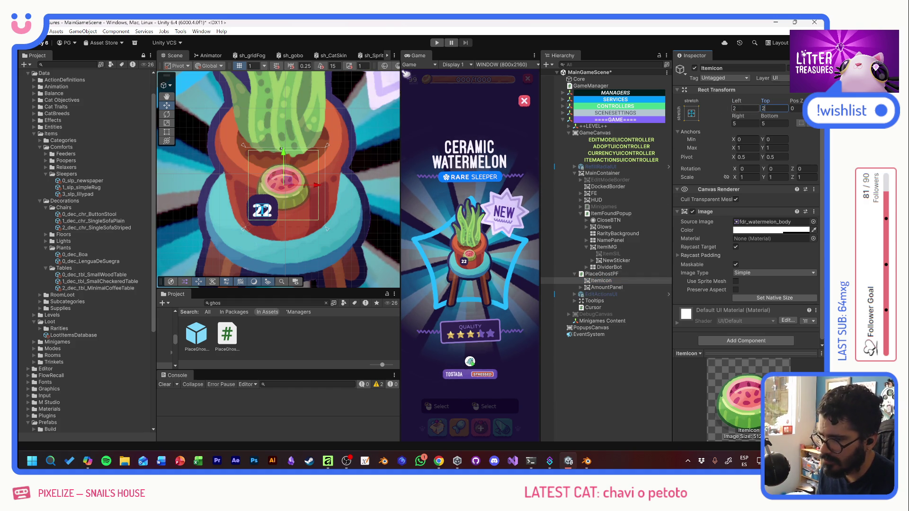
key(Tab)
key(Tab)
text(2)
key(Tab)
text(2)
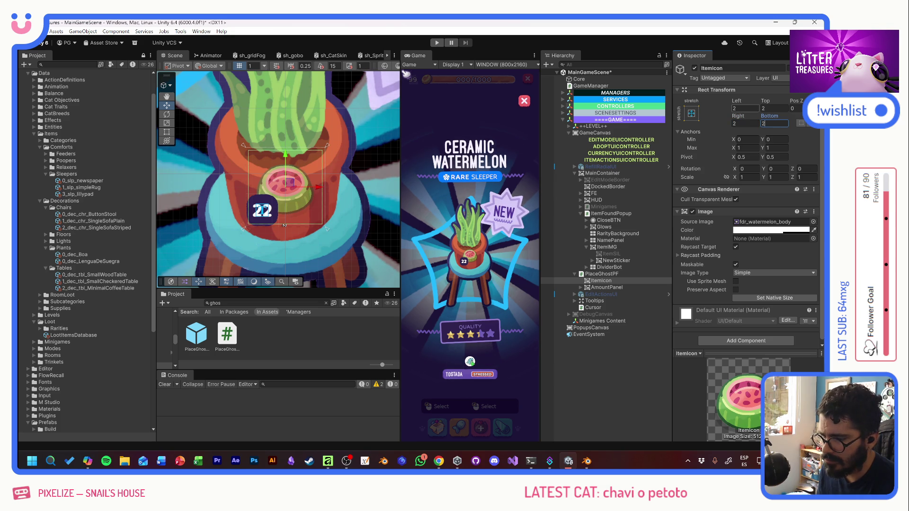
click(601, 282)
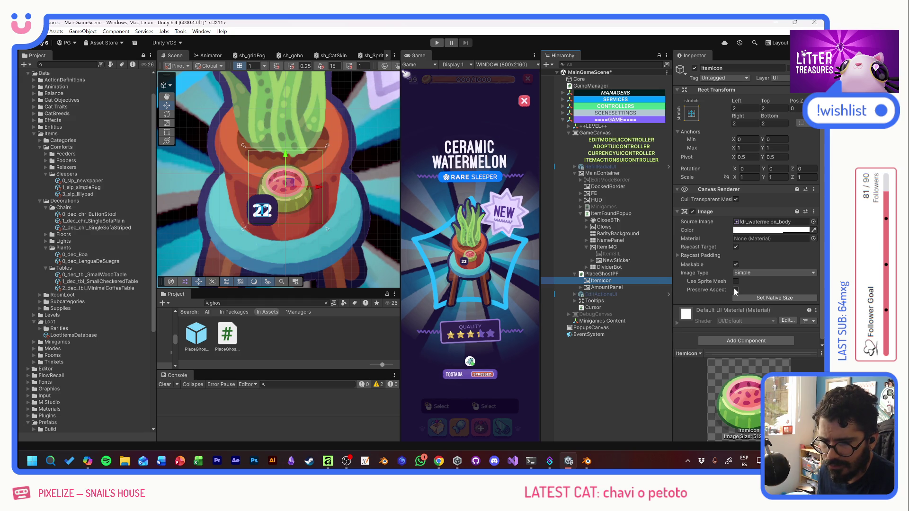
Assign Item_Deco_SmallWoodTable as the ItemIcon's Source Image
click(813, 221)
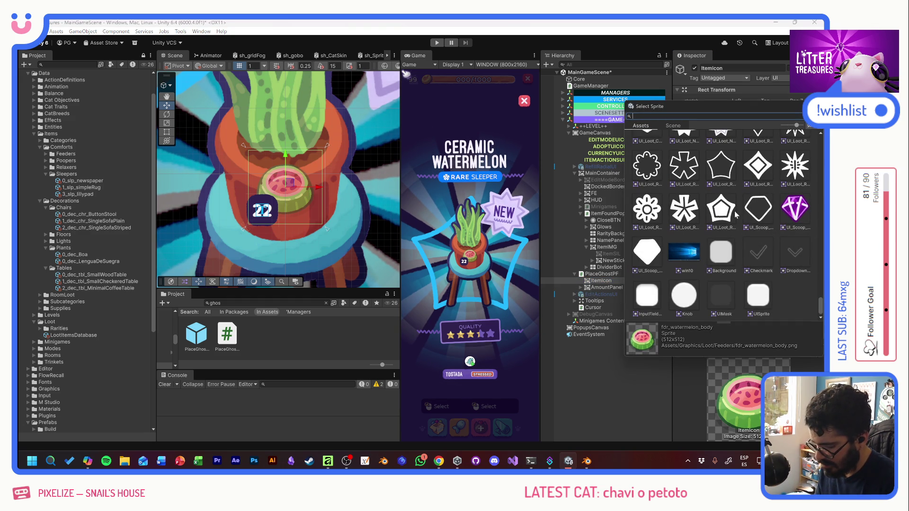
text(sueg)
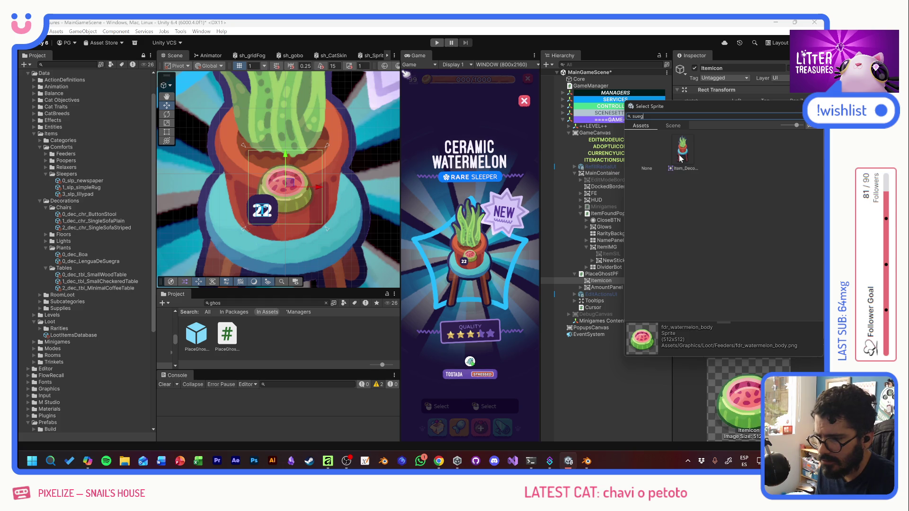
click(681, 152)
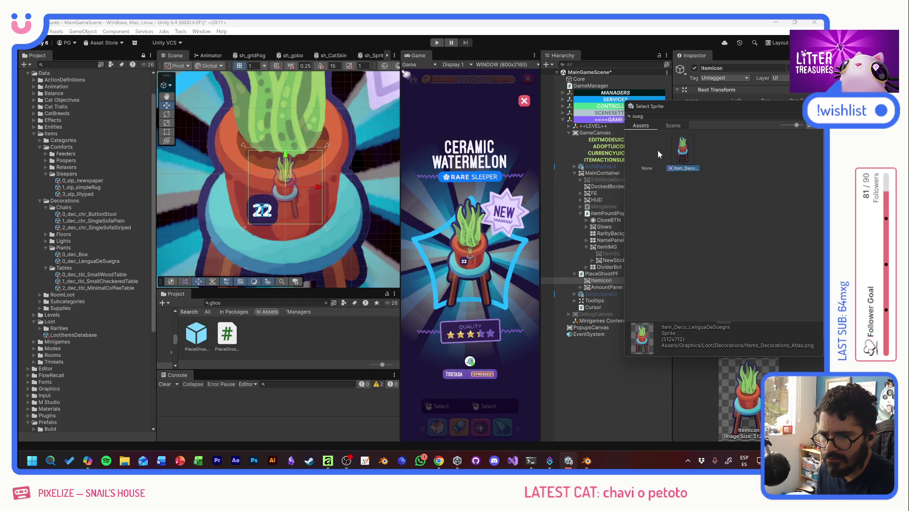
click(663, 116)
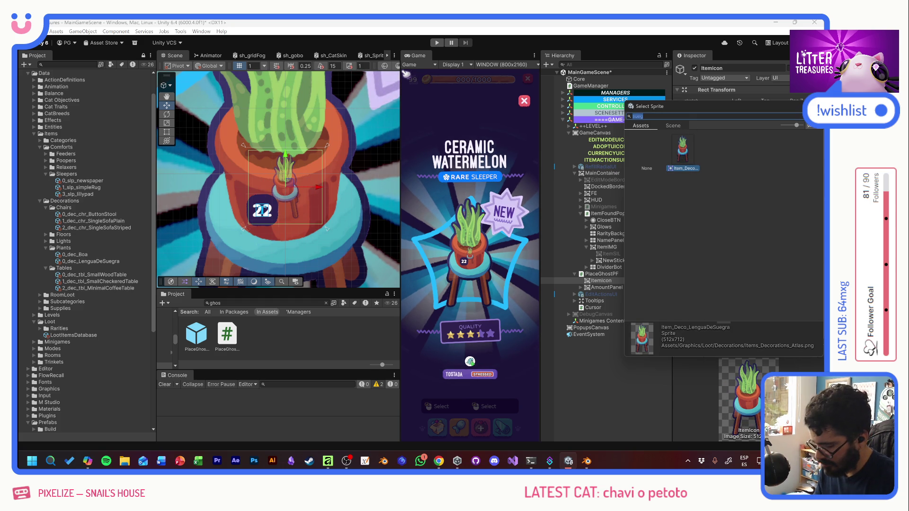
text(tabl)
click(754, 150)
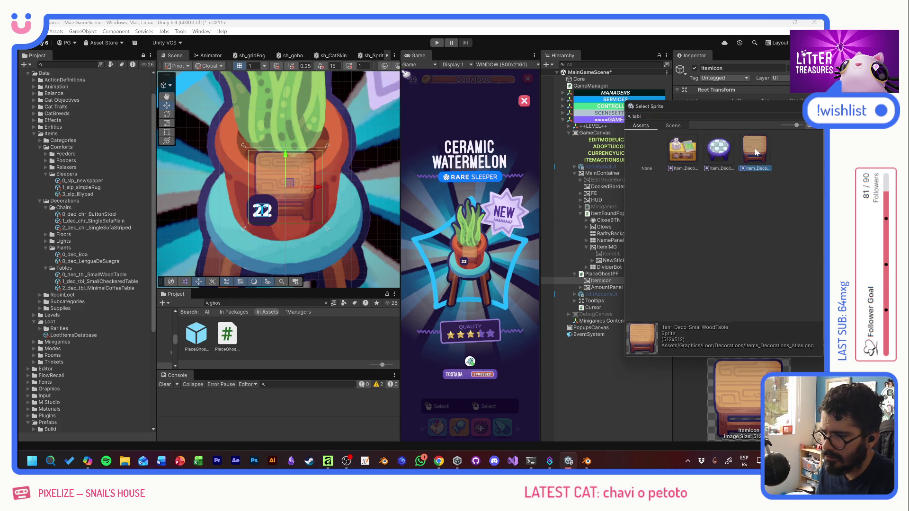
double_click(755, 151)
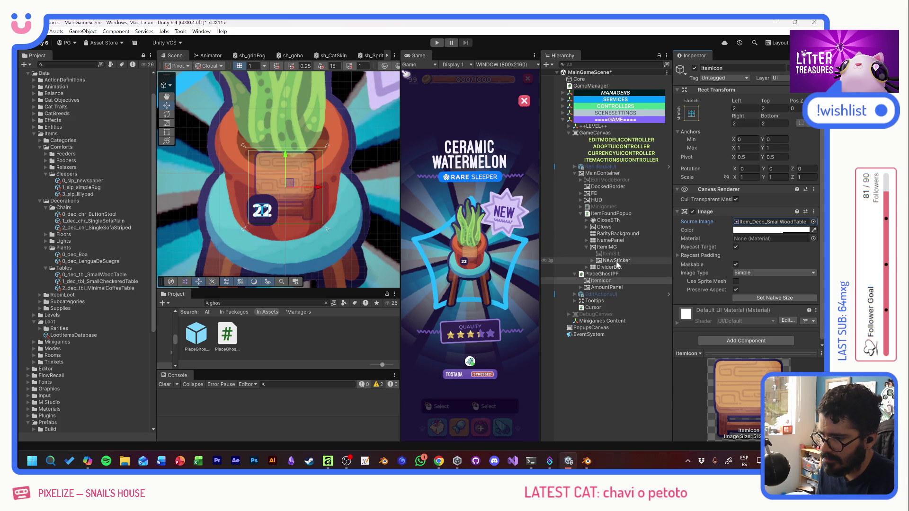
click(594, 380)
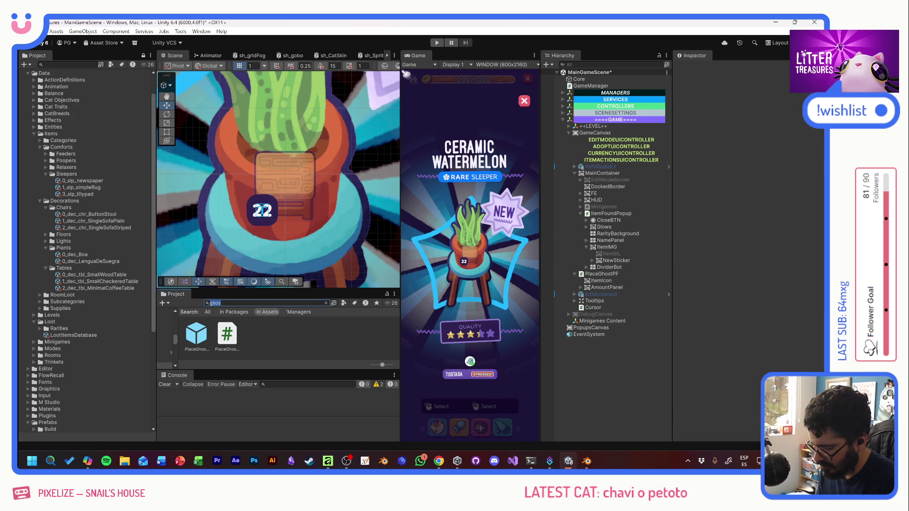
In the InventoryItemPF prefab, set the icon to Item_Deco_LenguaDeSuegra with Preserve Aspect on
text(invento)
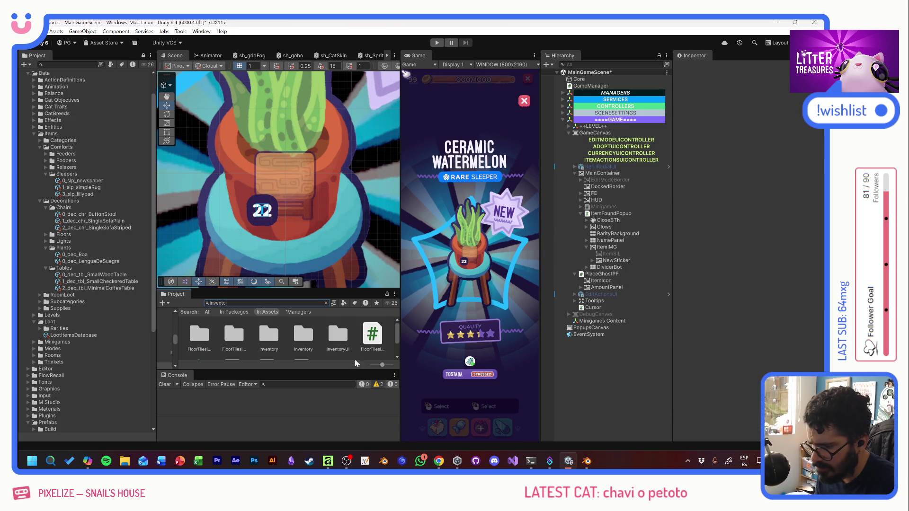
scroll(328, 353, down, 2)
double_click(199, 339)
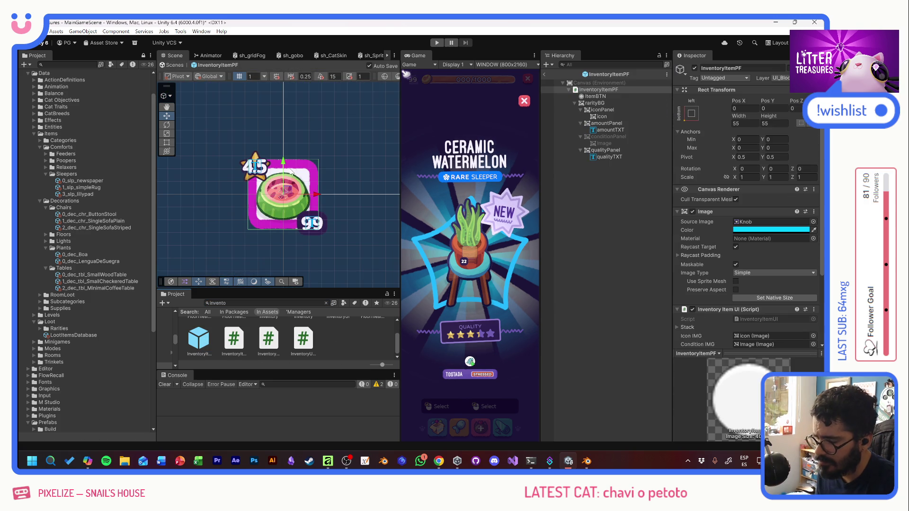
click(605, 117)
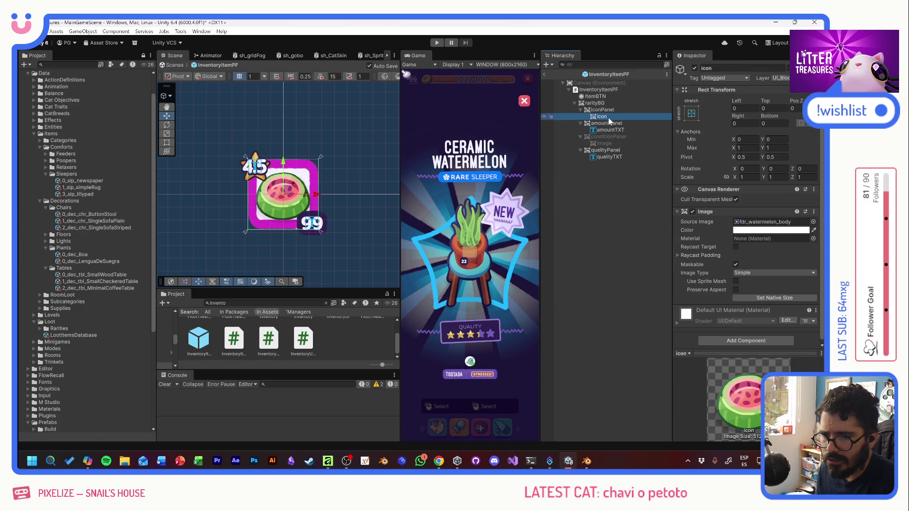
click(736, 290)
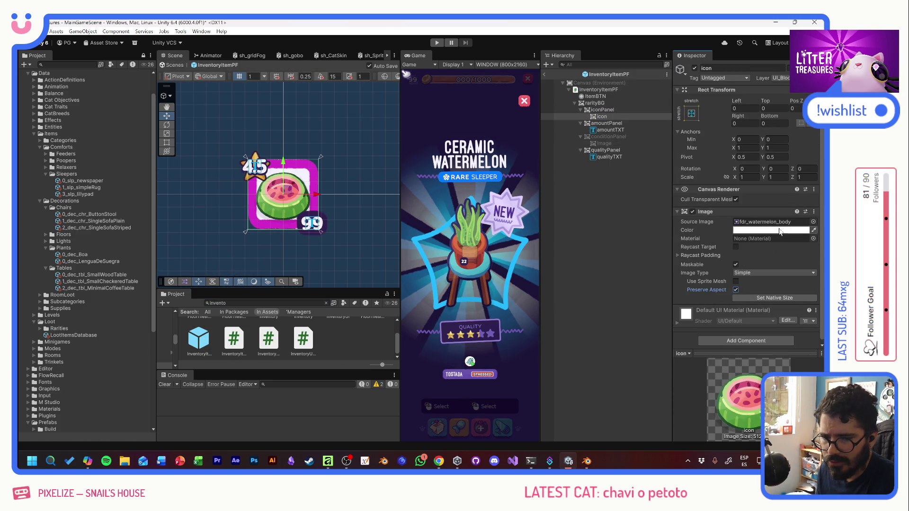
click(814, 222)
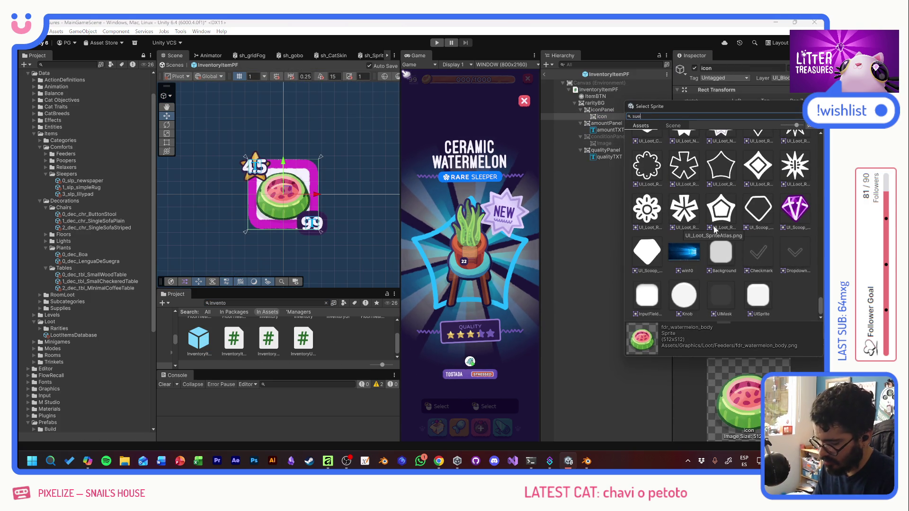
text(sueg)
click(686, 153)
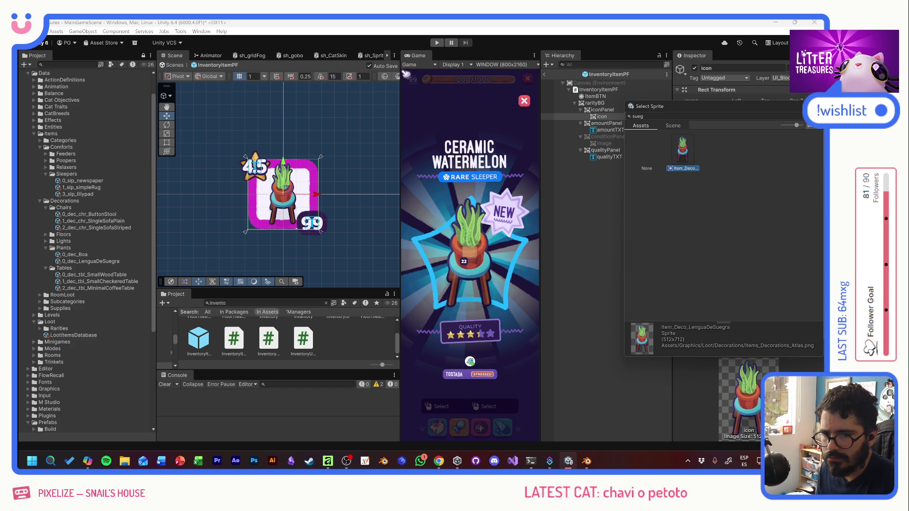
key(Return)
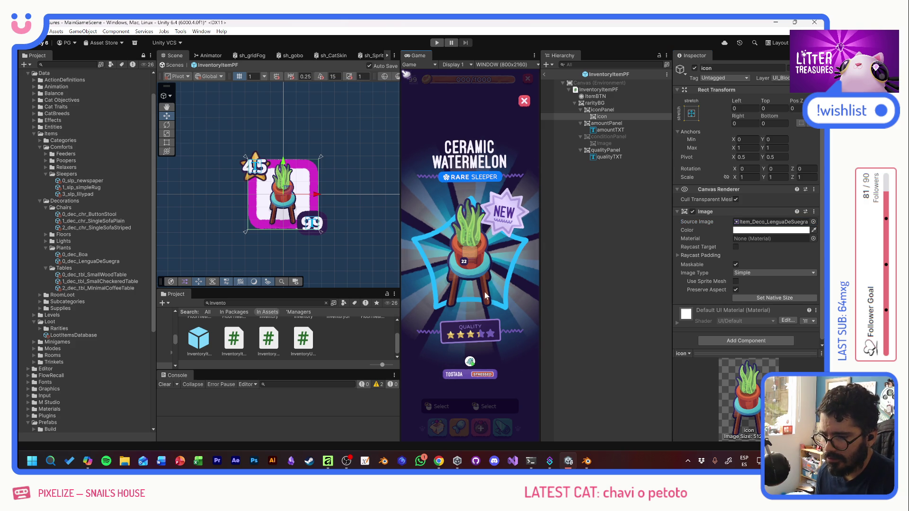
Return to MainGameScene and deactivate the ItemFoundPopup and PlaceGhostPF objects
click(545, 76)
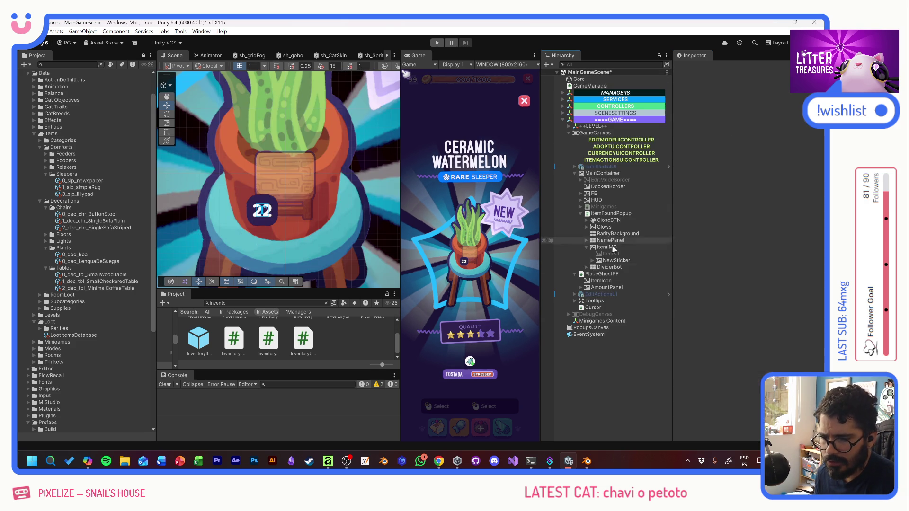
click(582, 214)
click(602, 214)
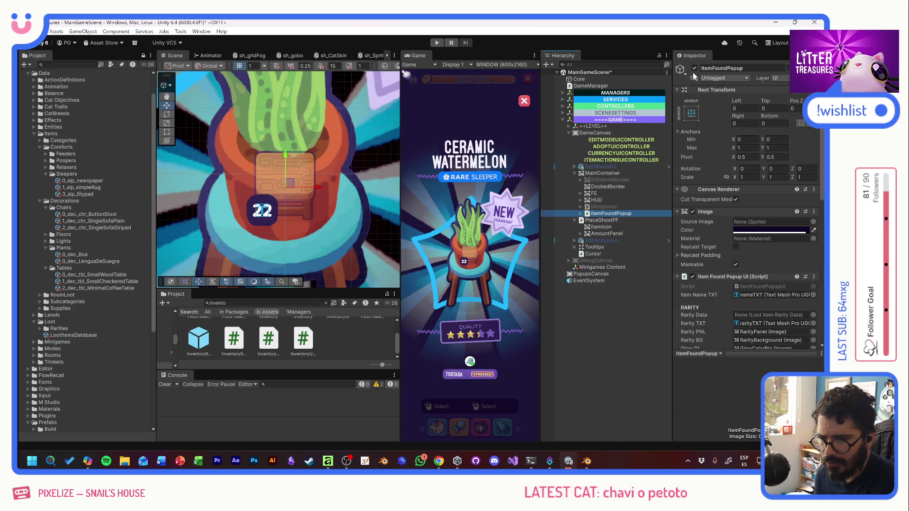
click(694, 69)
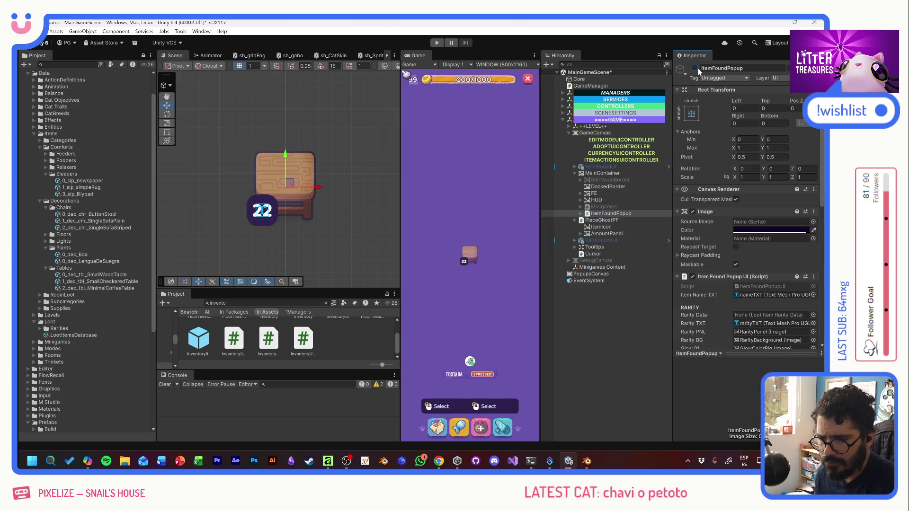
click(601, 221)
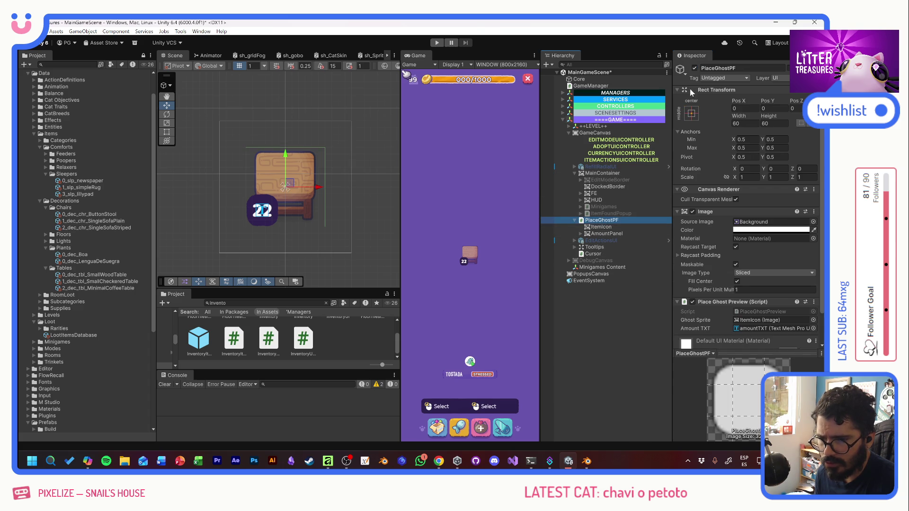
click(695, 68)
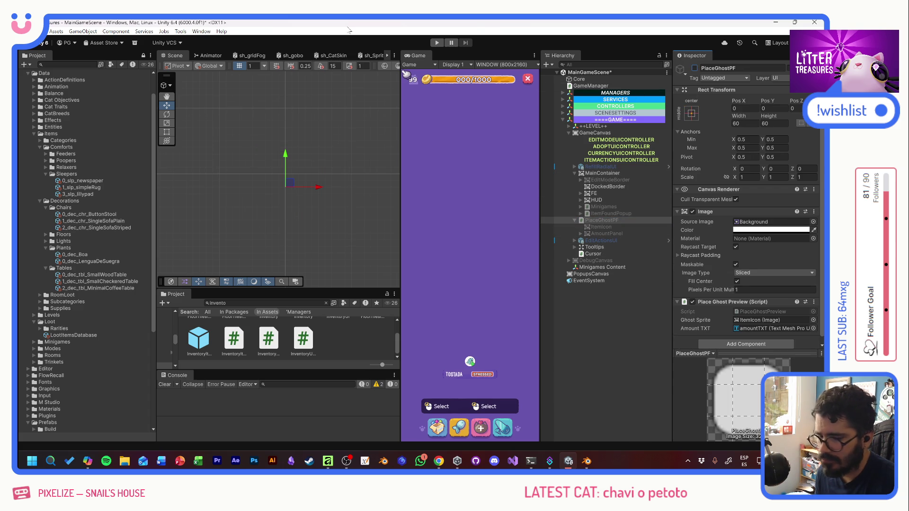
Start play mode and use the debug menu to fill the coin bar to maximum
click(438, 42)
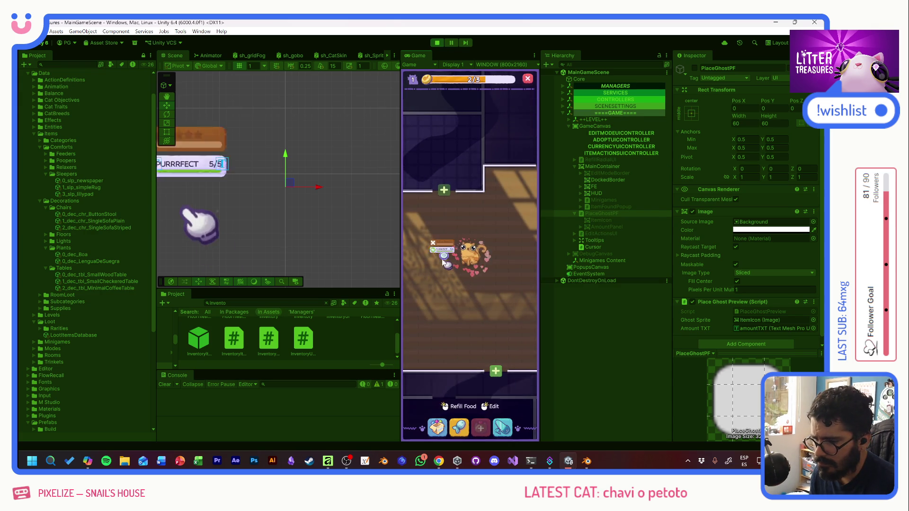
drag(459, 314, 472, 305)
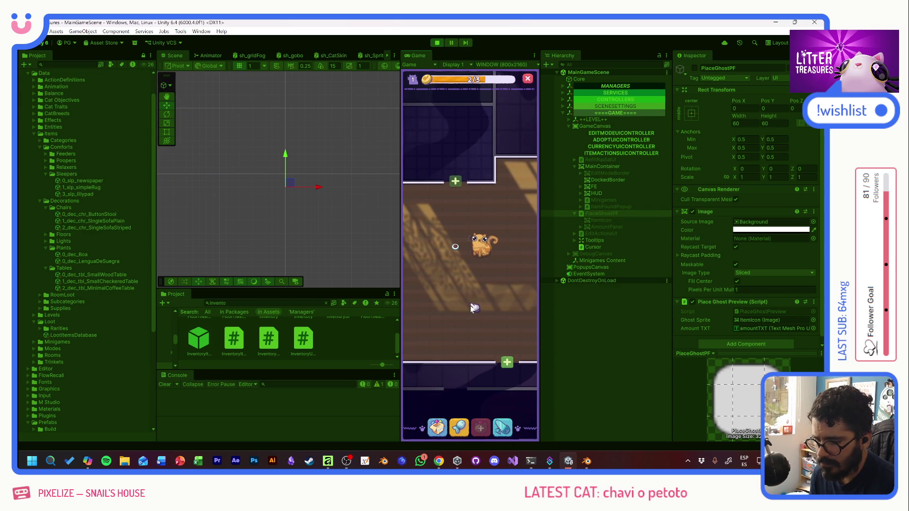
key(Tab)
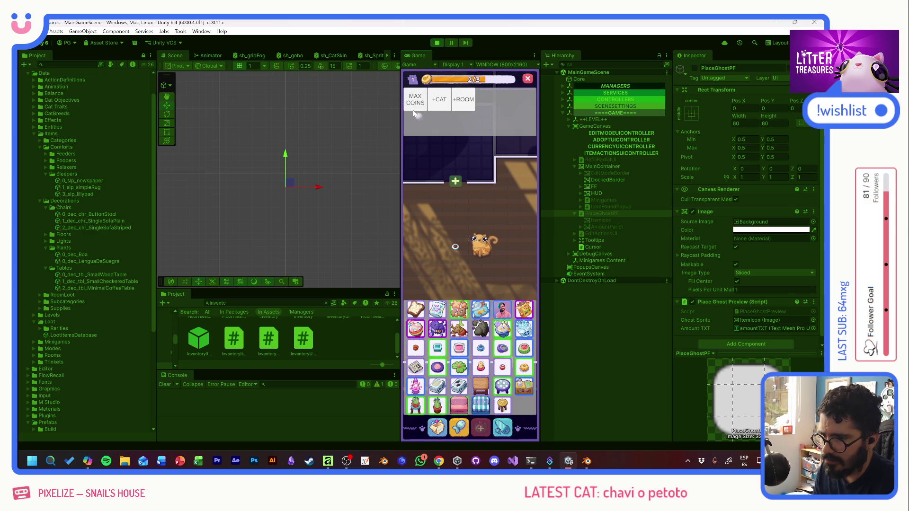
drag(448, 290, 451, 216)
click(415, 103)
key(Tab)
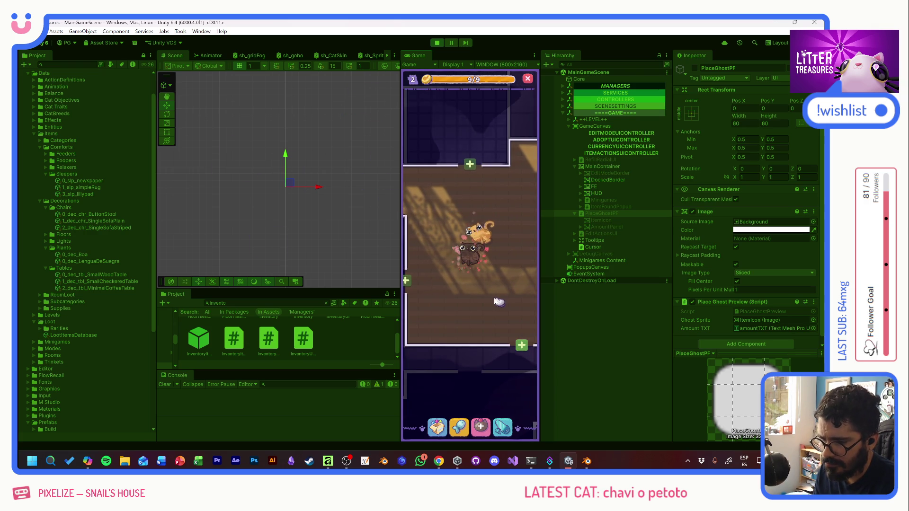
Place the Thin Sand Box and a Scratch Pole in the room, then check the pole's info
click(459, 427)
click(443, 298)
mouse_move(443, 290)
mouse_down()
mouse_move(475, 340)
mouse_move(493, 322)
mouse_up()
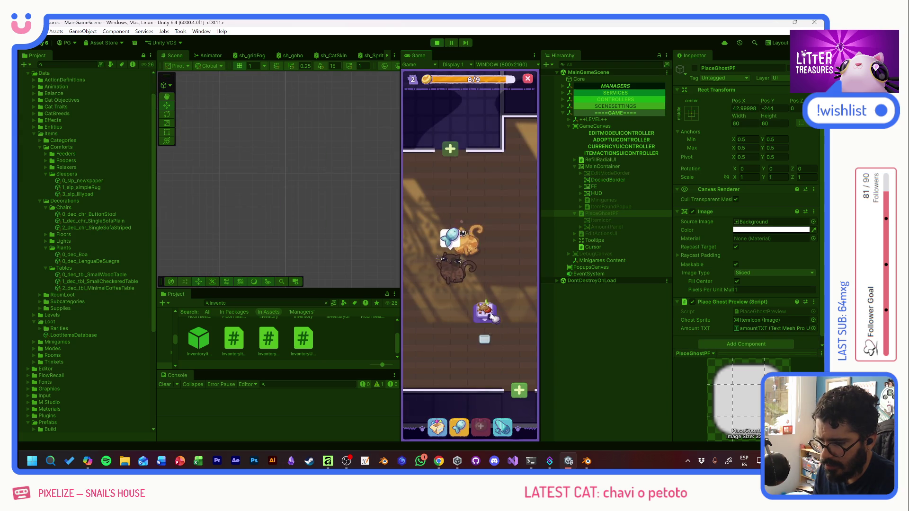
click(459, 427)
click(424, 299)
mouse_move(424, 299)
mouse_down()
mouse_move(432, 217)
mouse_move(445, 297)
mouse_up()
click(445, 298)
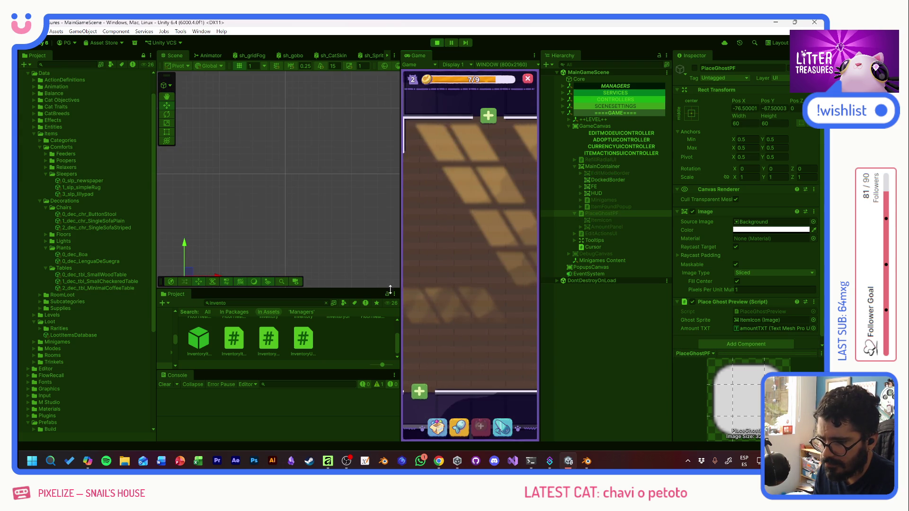
drag(485, 299, 513, 297)
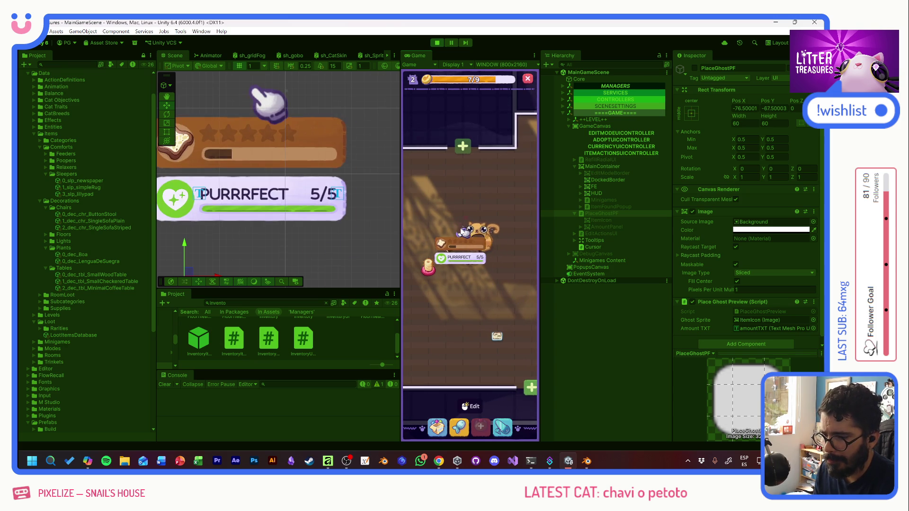
click(511, 338)
click(464, 237)
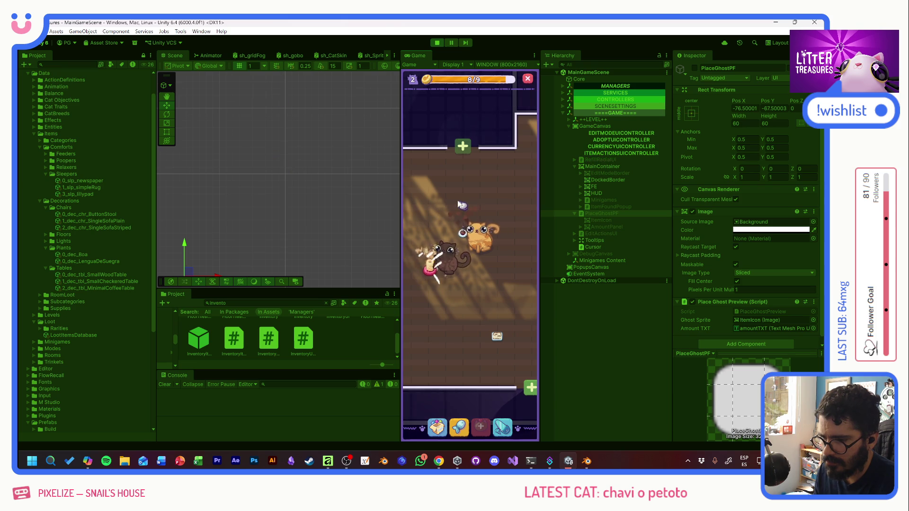
Place a potted plant from the inventory's plant items on the floor
click(444, 427)
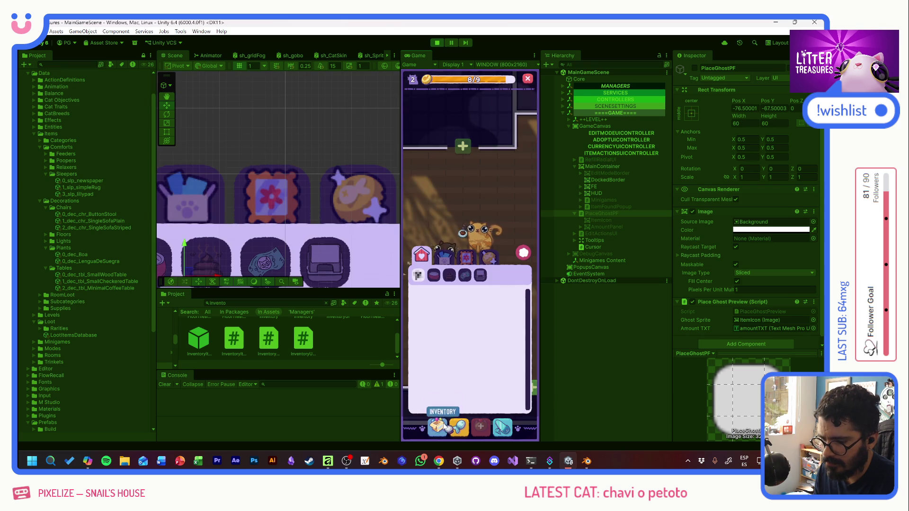
click(456, 271)
click(471, 301)
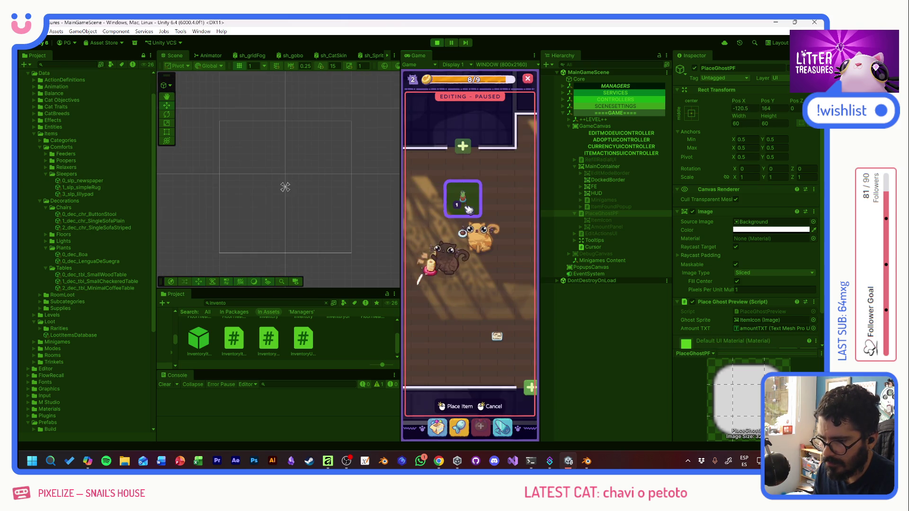
click(466, 231)
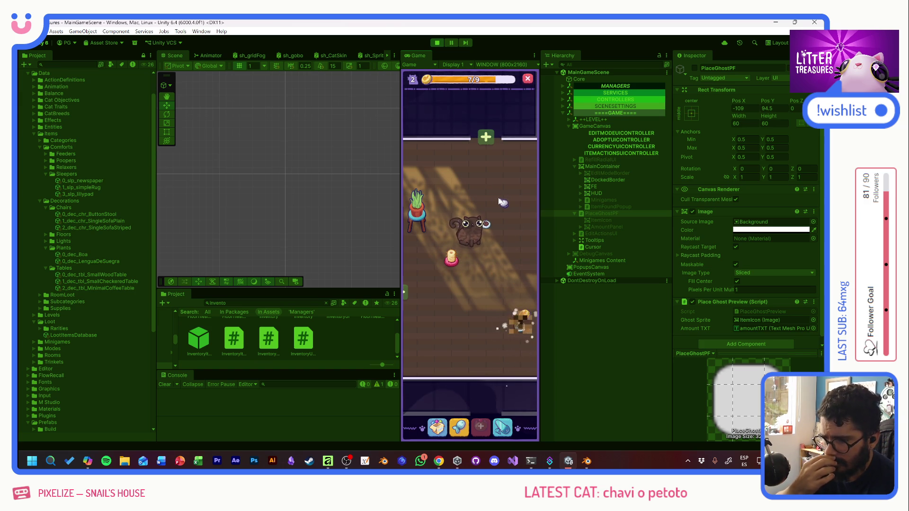
Dig up a newspaper from the loot pile, place it on the floor, then start another treasure dig
click(527, 316)
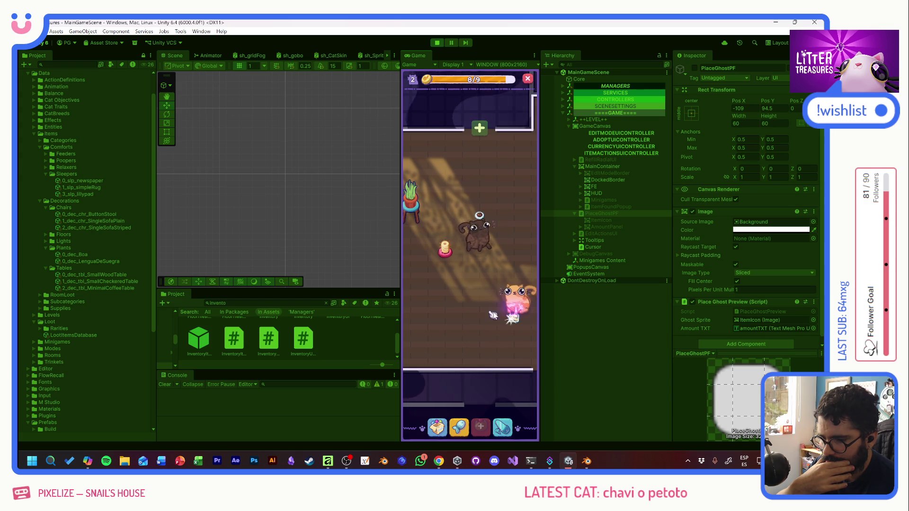
click(507, 310)
click(496, 294)
click(434, 431)
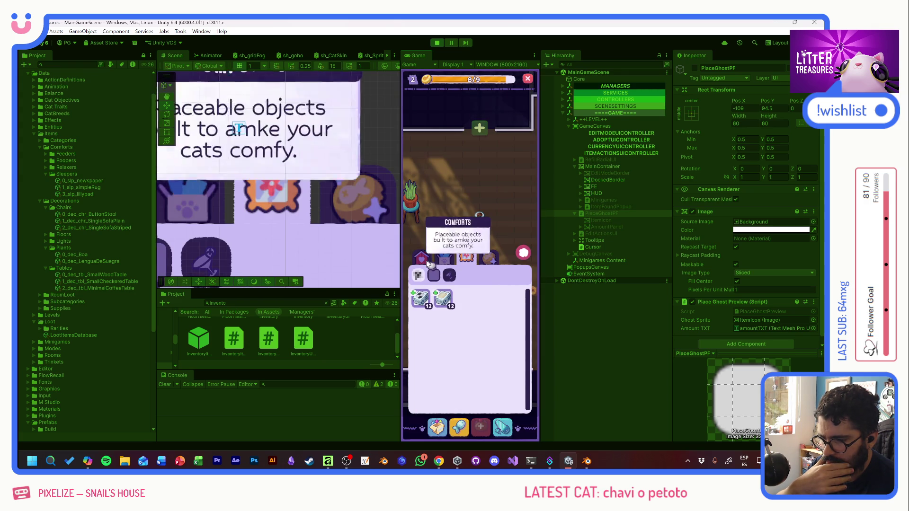
click(422, 299)
click(429, 218)
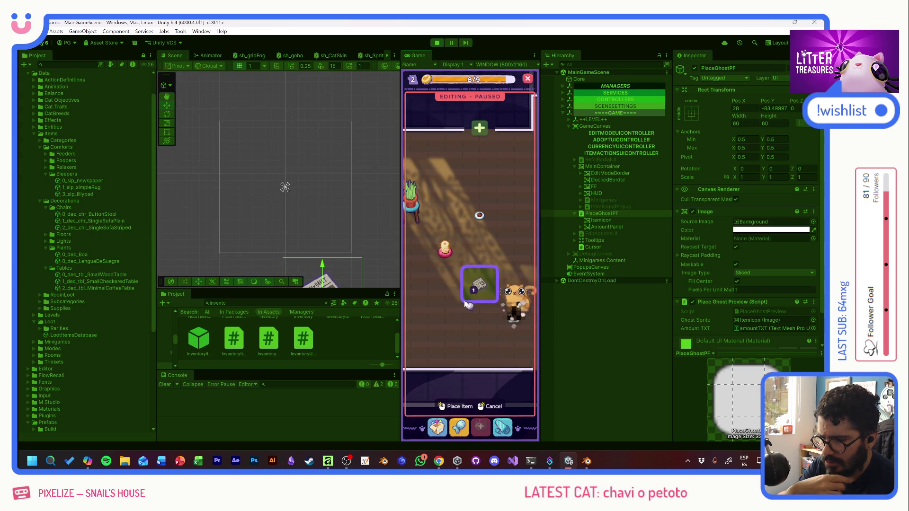
click(457, 308)
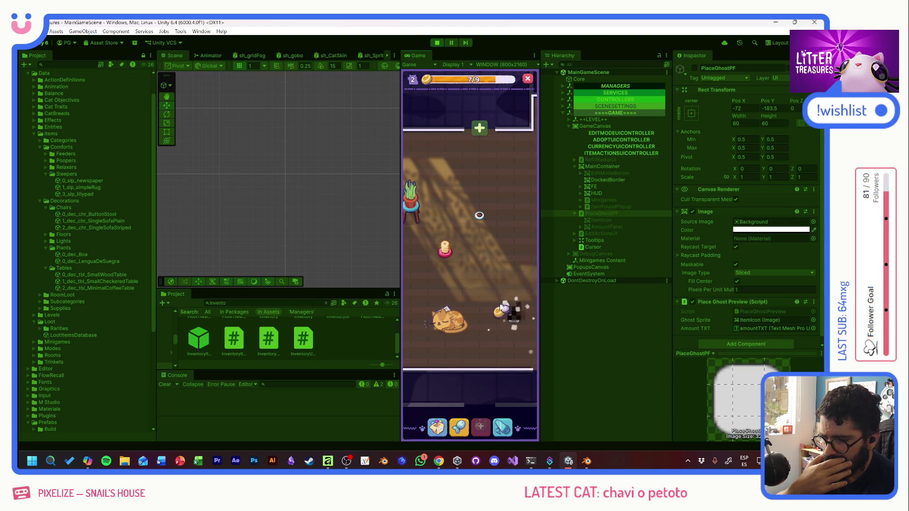
drag(499, 318, 435, 273)
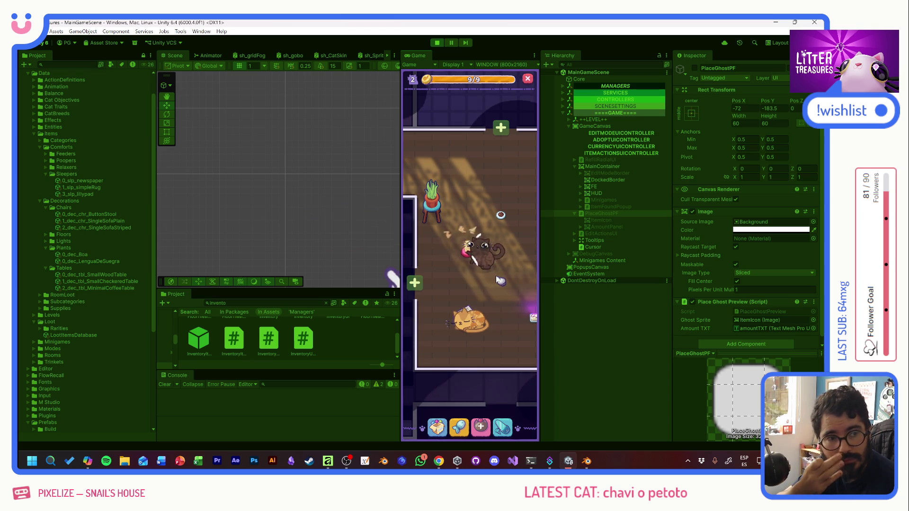
click(500, 268)
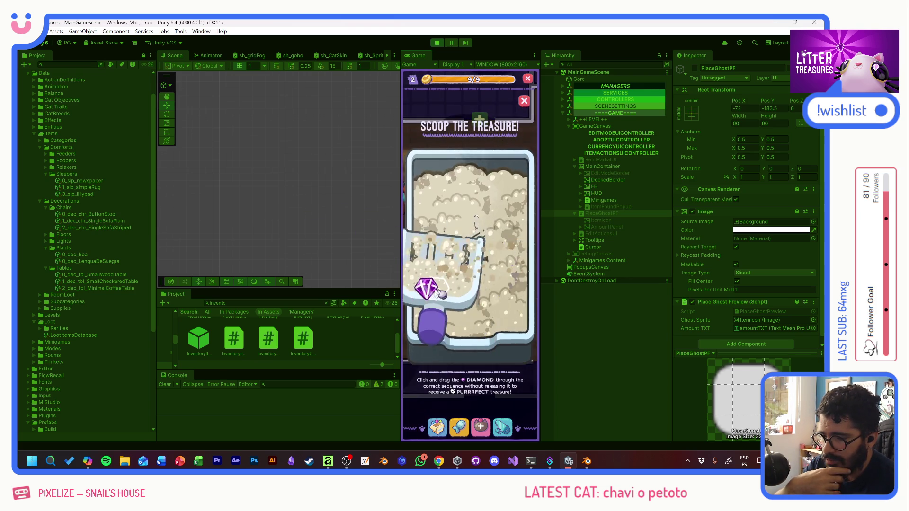
drag(484, 247, 496, 285)
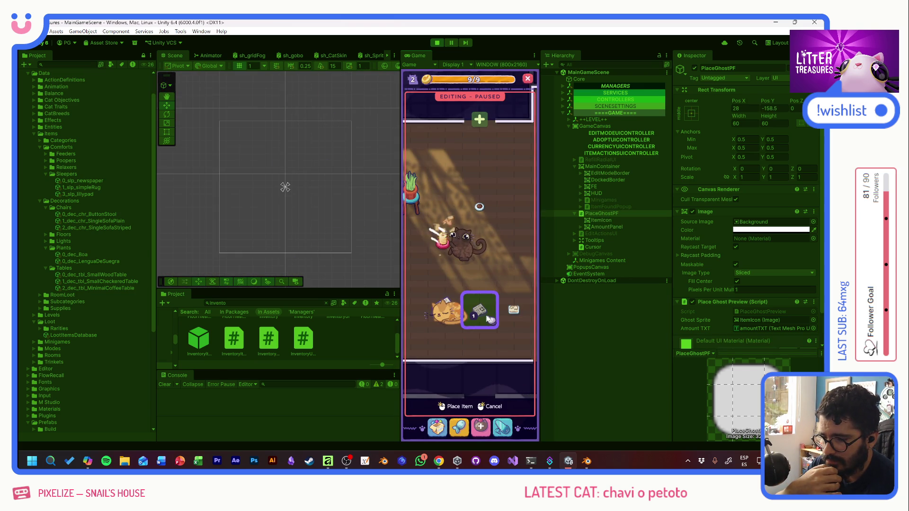
click(488, 318)
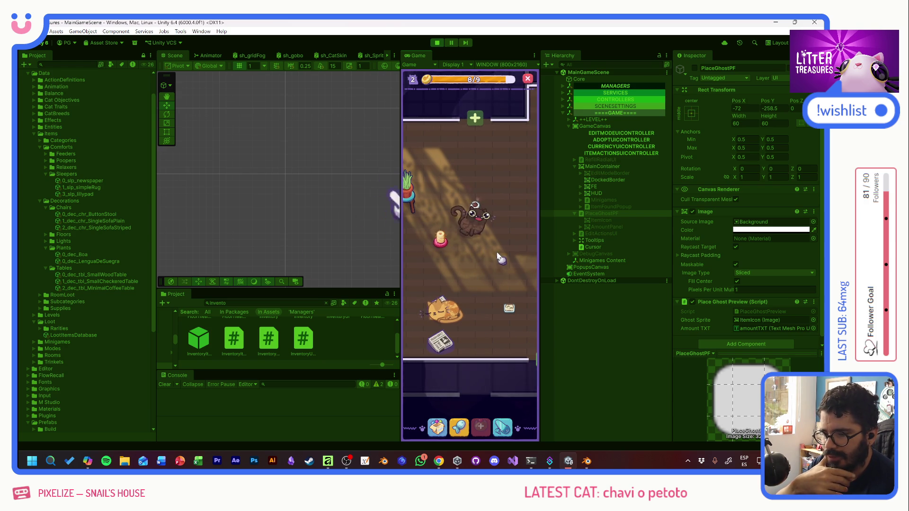
drag(496, 257, 344, 279)
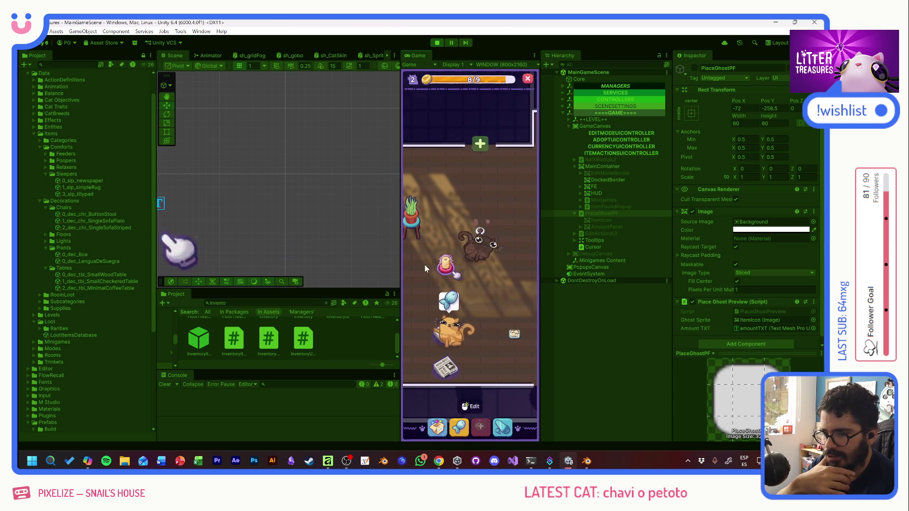
drag(417, 268, 365, 243)
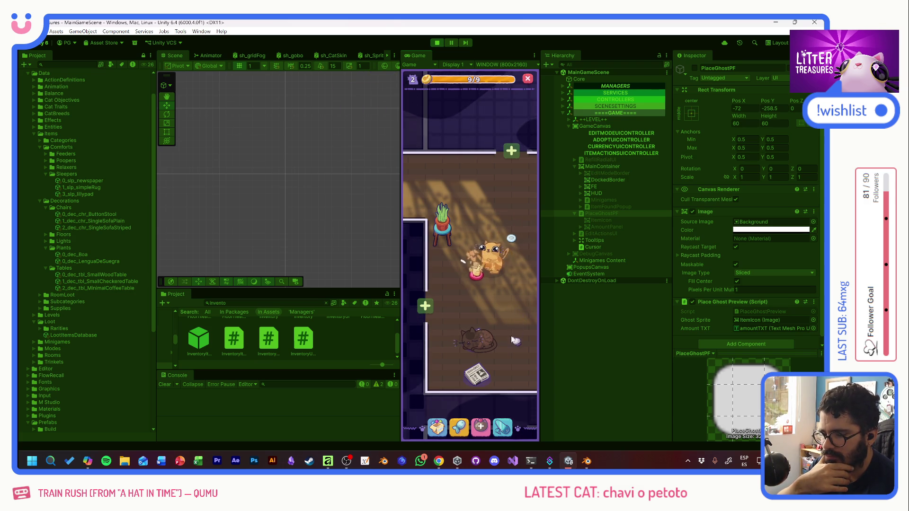
drag(487, 258, 412, 227)
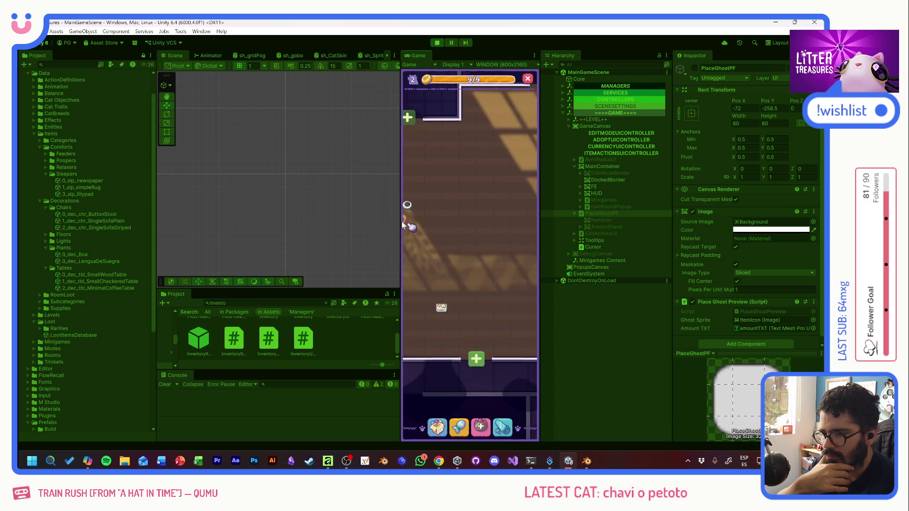
Adopt the waiting black cat and dig up the sparkling treasure, an Old Bread reward
click(481, 428)
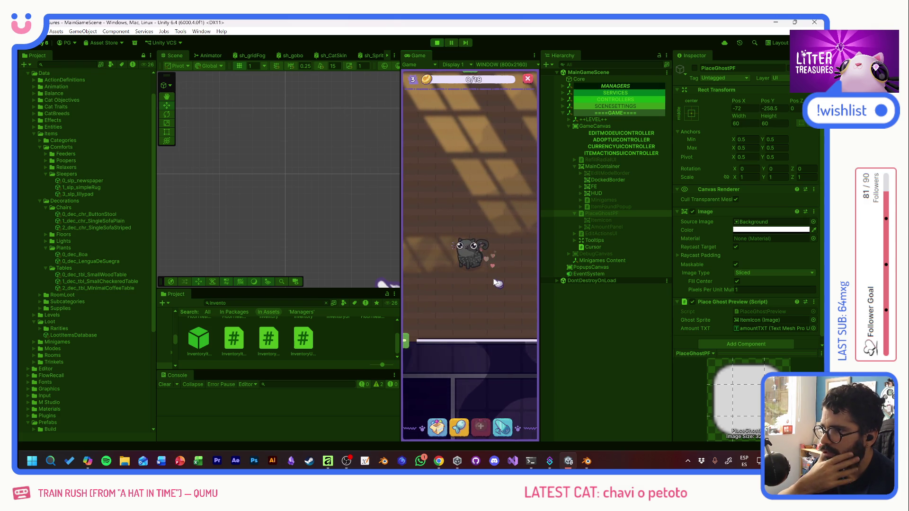
click(438, 427)
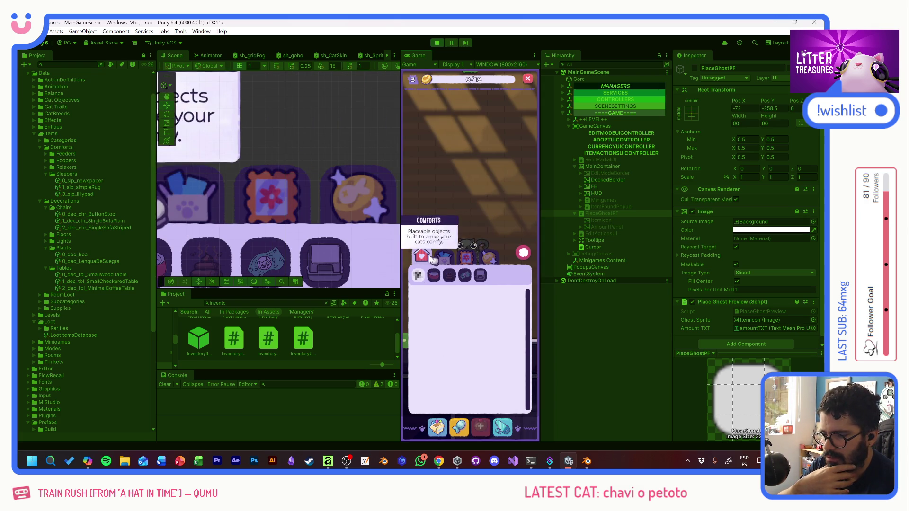
click(526, 253)
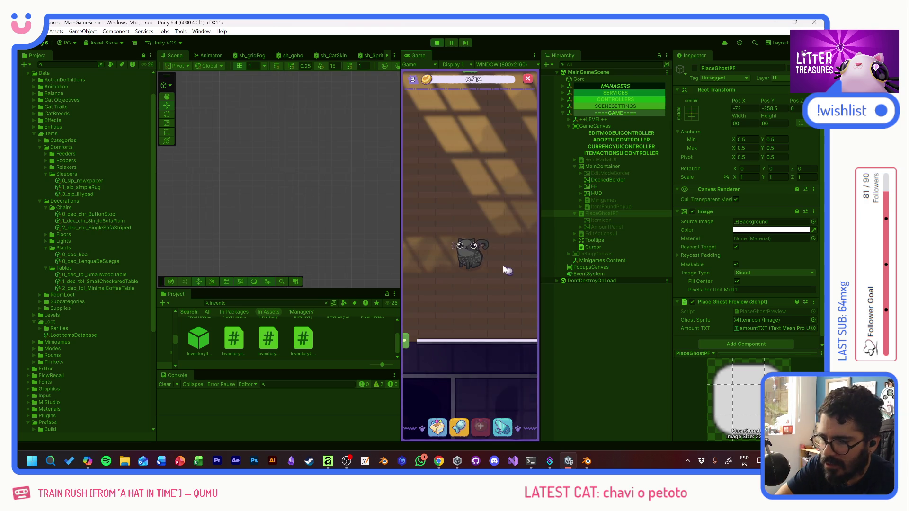
scroll(496, 230, up, 2)
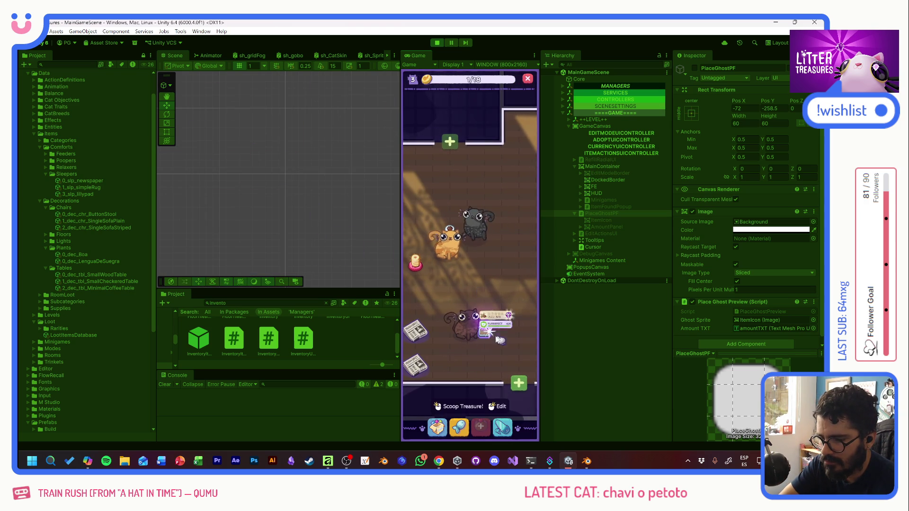
click(496, 335)
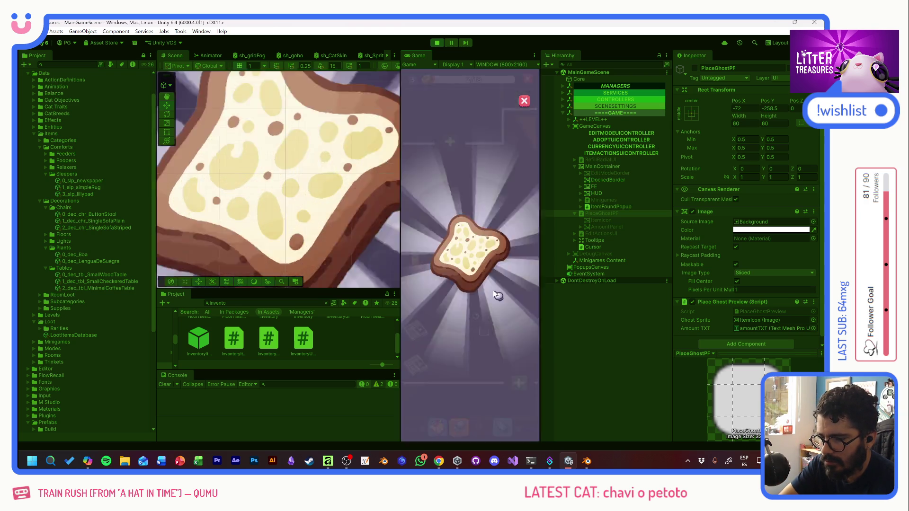
click(496, 313)
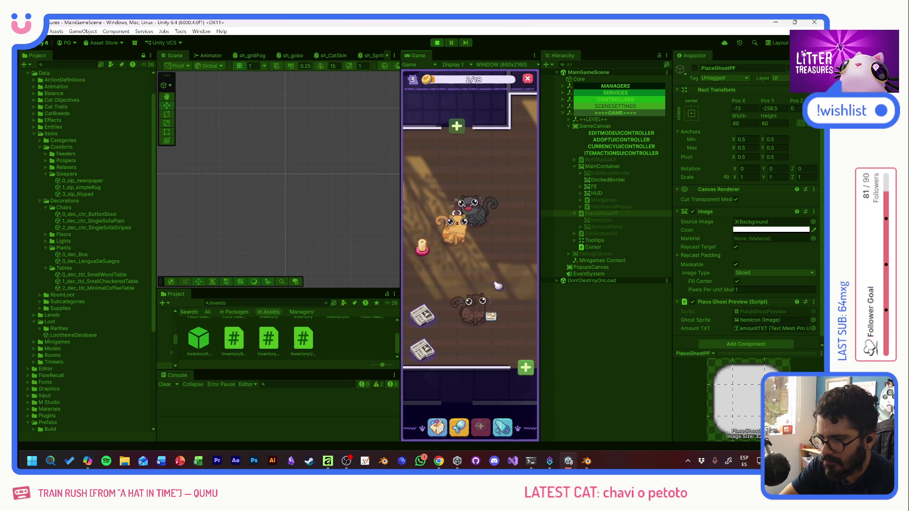
Refill the cats' food bowl, repair the damaged item, and scoop a Small Checkered Table
mouse_move(432, 244)
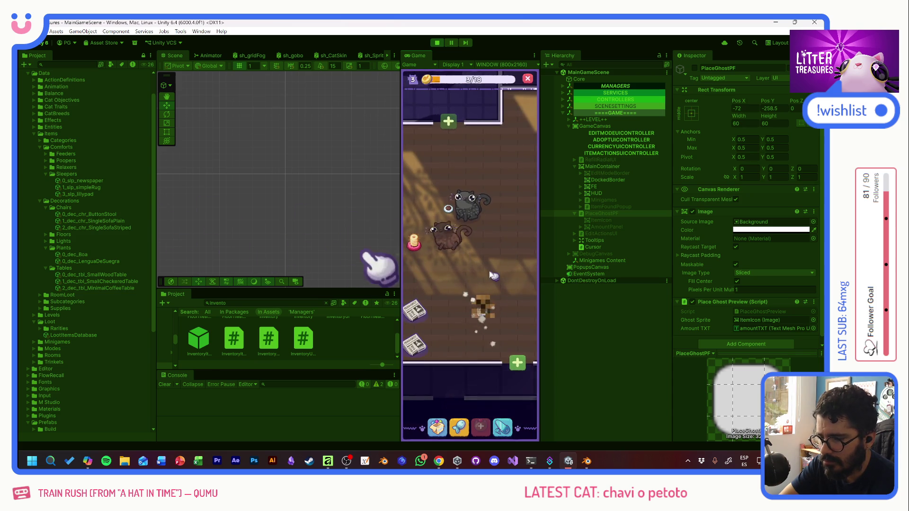
drag(489, 271, 506, 259)
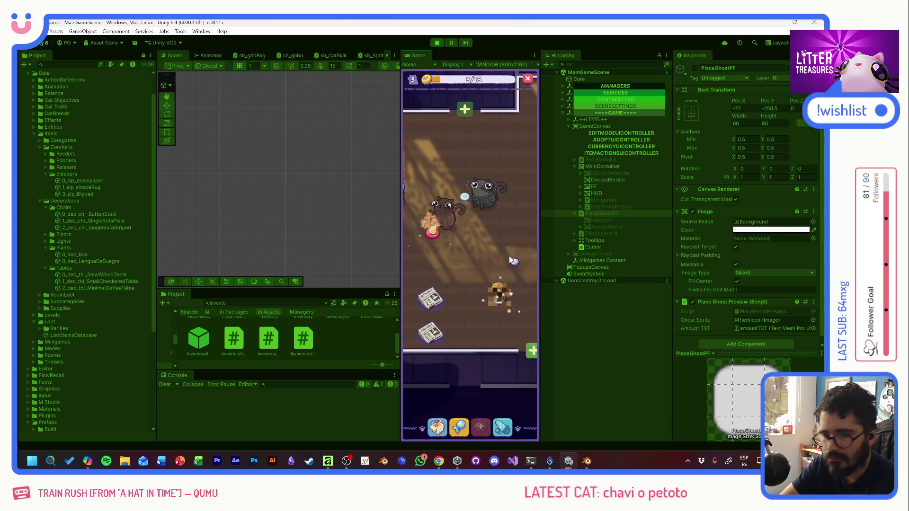
mouse_move(466, 205)
click(465, 169)
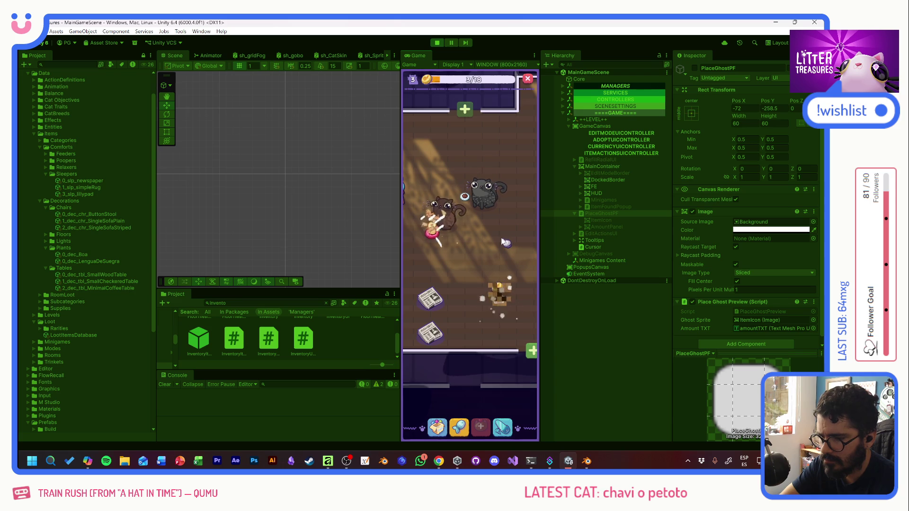
click(431, 236)
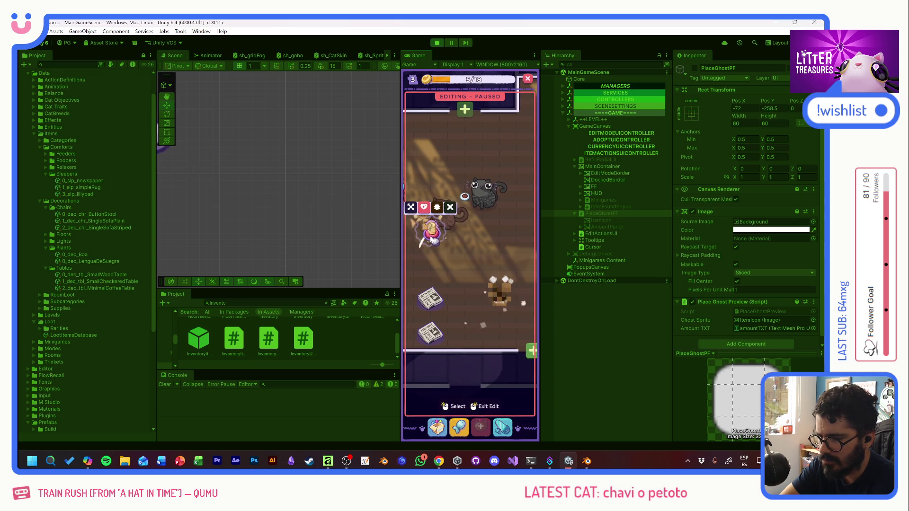
click(431, 208)
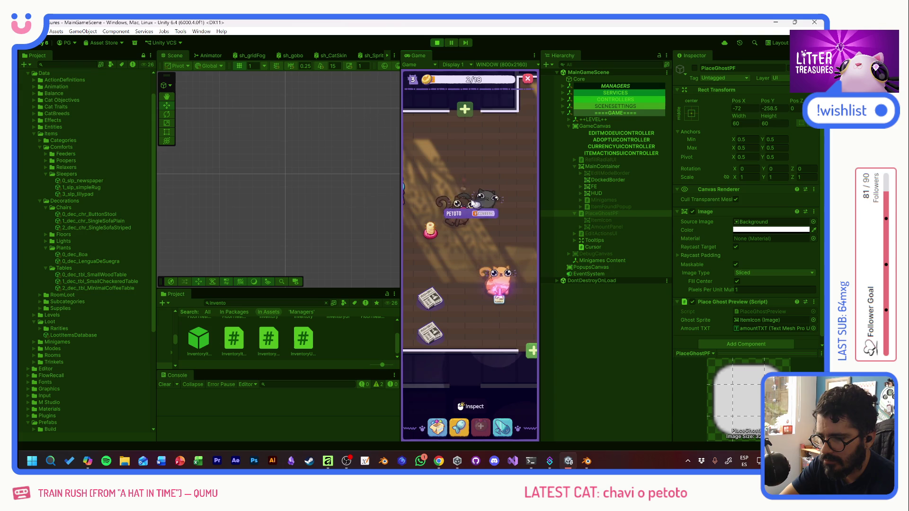
click(504, 299)
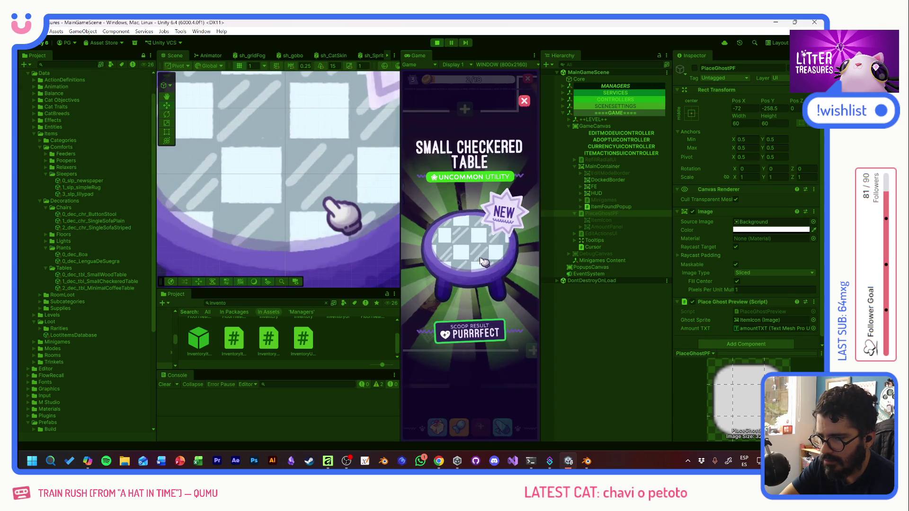
click(483, 262)
Place the Small Checkered Table from the Decorations inventory into the room
click(437, 427)
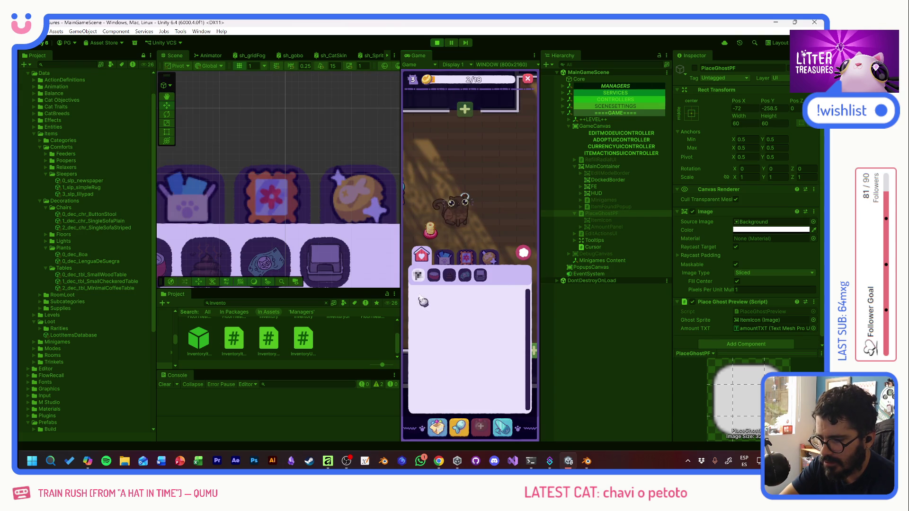
click(445, 263)
click(433, 276)
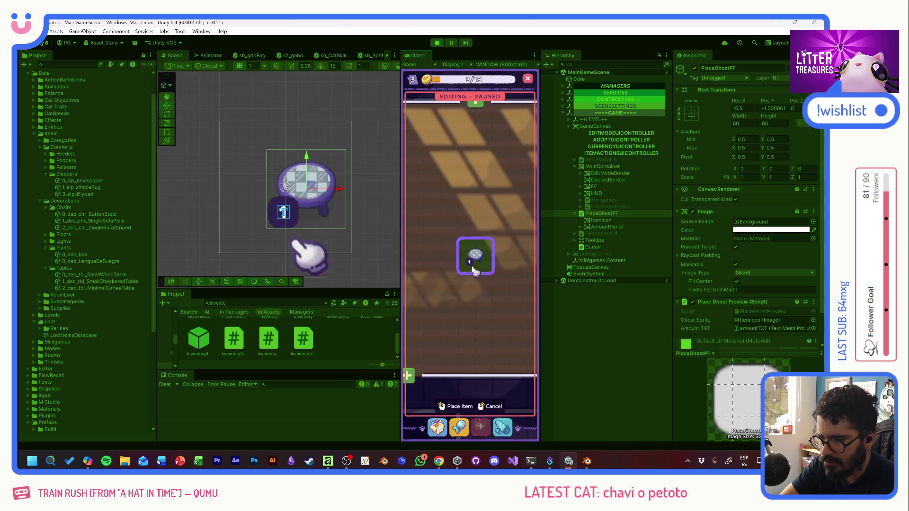
click(470, 275)
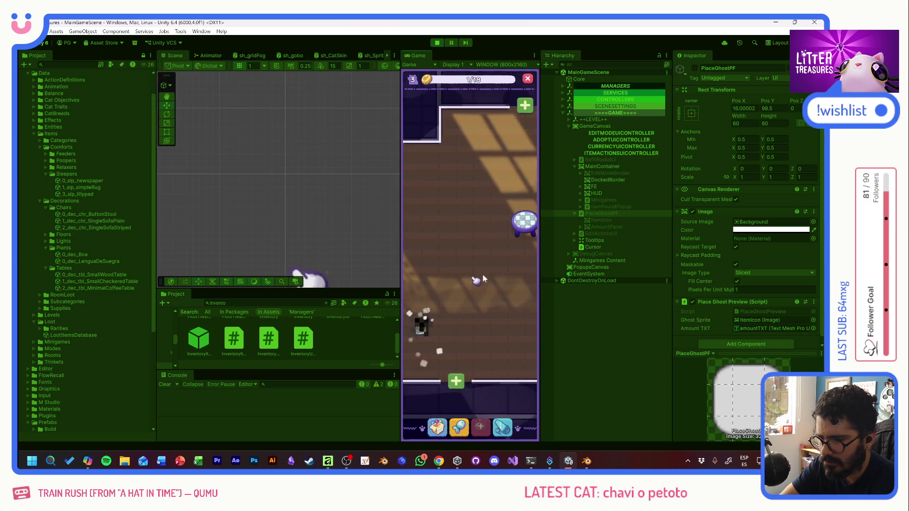
Move the table beside the plant by the left wall, then play another treasure dig
drag(519, 273, 523, 252)
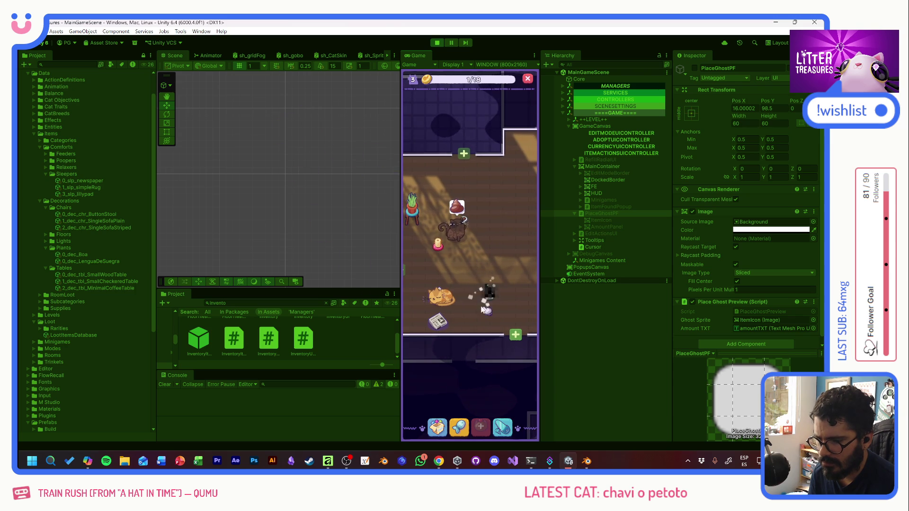
mouse_move(506, 262)
mouse_down()
mouse_move(272, 229)
mouse_move(392, 253)
mouse_move(516, 245)
mouse_move(334, 101)
mouse_move(441, 227)
mouse_up()
click(515, 242)
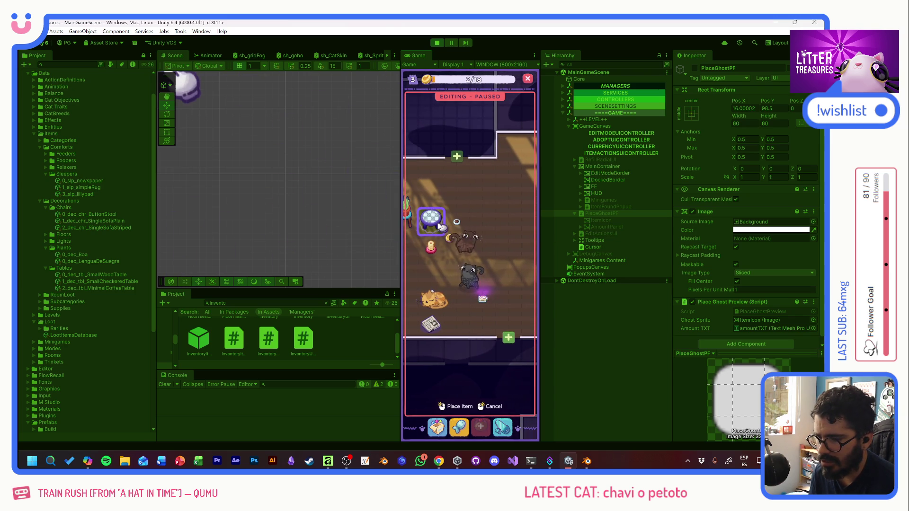
click(440, 226)
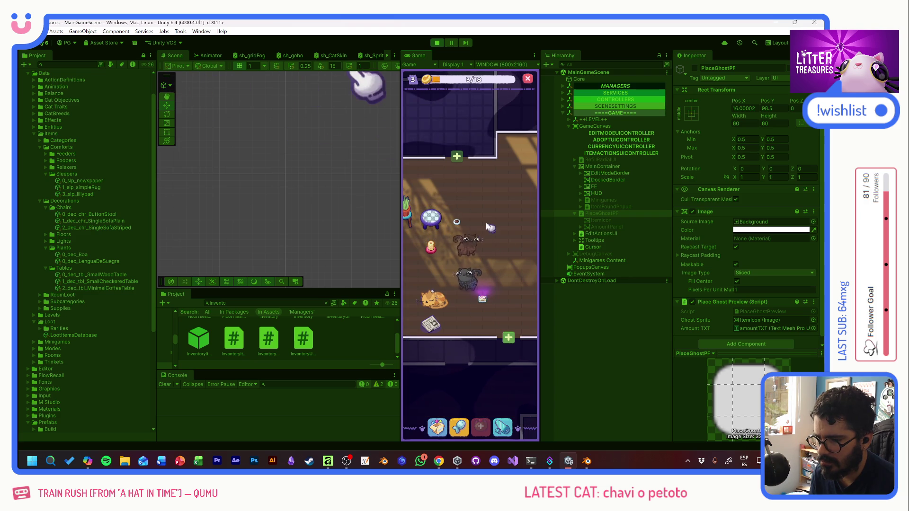
click(483, 297)
mouse_move(438, 218)
mouse_down()
mouse_move(450, 237)
mouse_move(439, 264)
mouse_move(505, 298)
mouse_up()
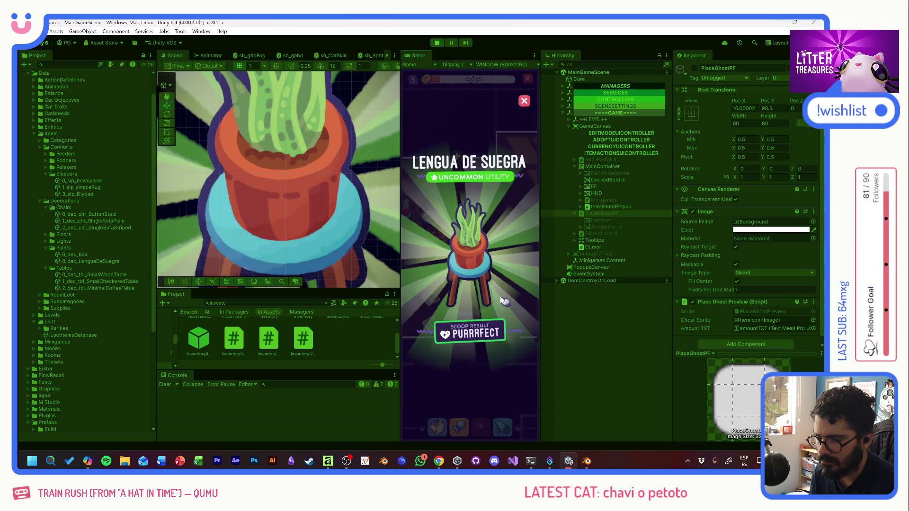
Place the Lengua de Suegra plant on the room's upper-right floor
click(503, 293)
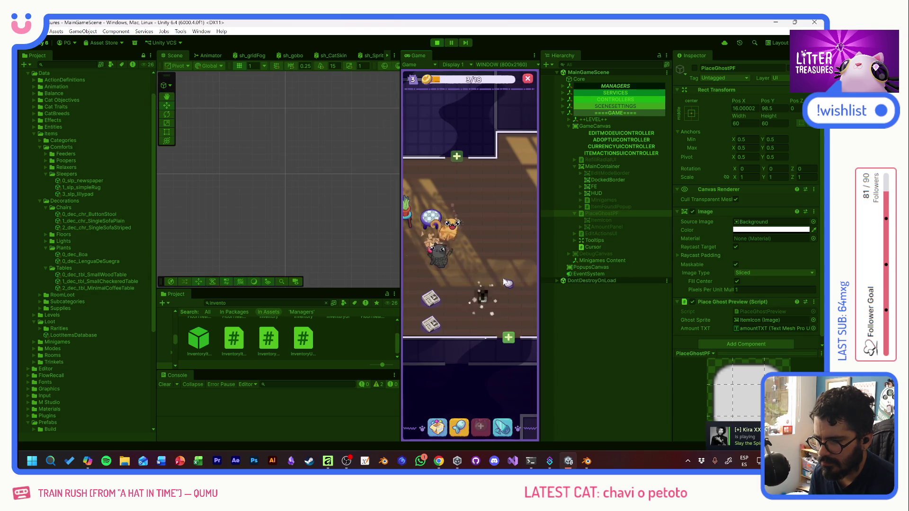
click(435, 422)
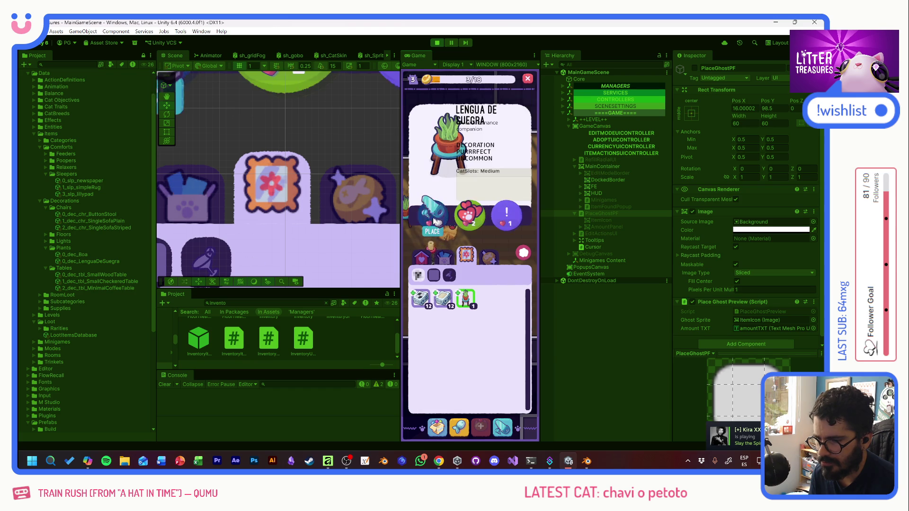
click(466, 300)
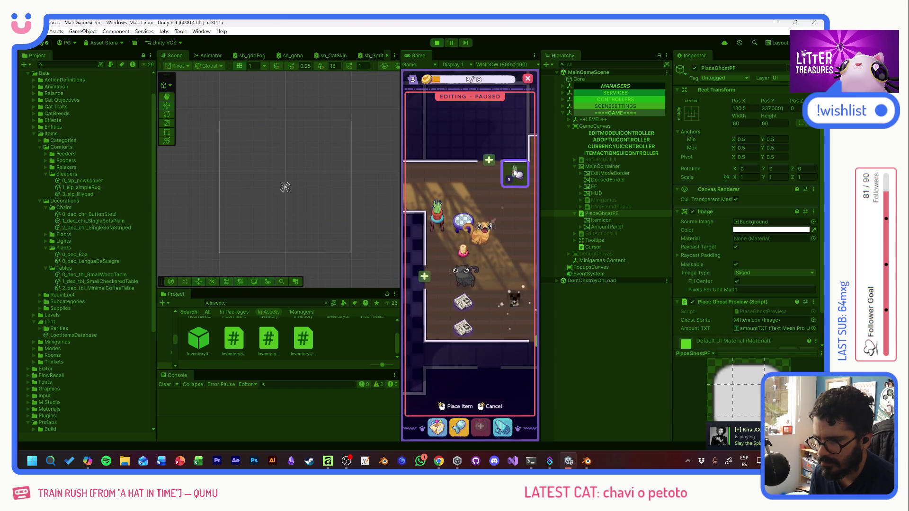
click(513, 171)
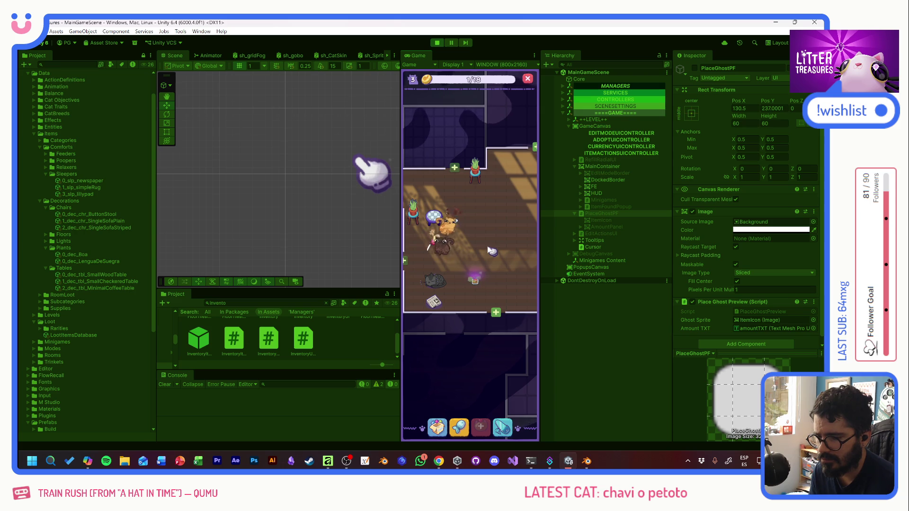
Collect the room's treasures, including Generic Food and the item by the pot, and check a cat
click(475, 278)
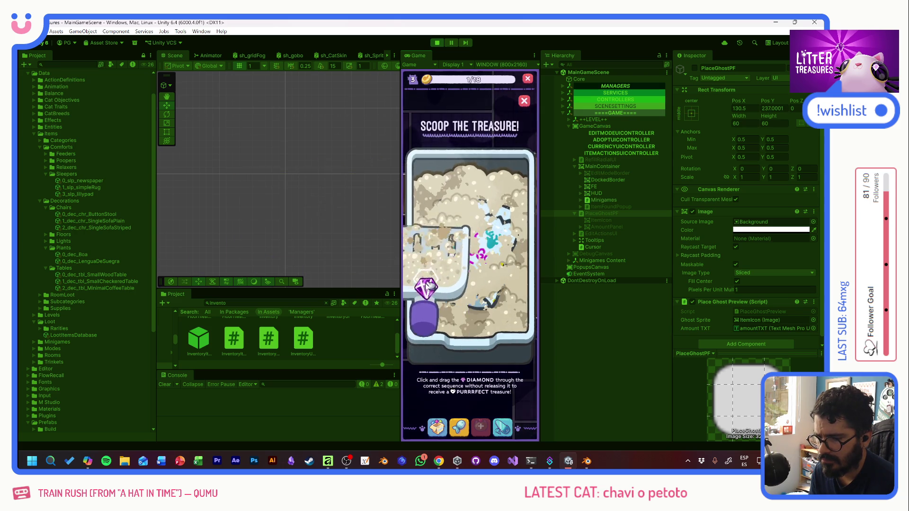
click(478, 226)
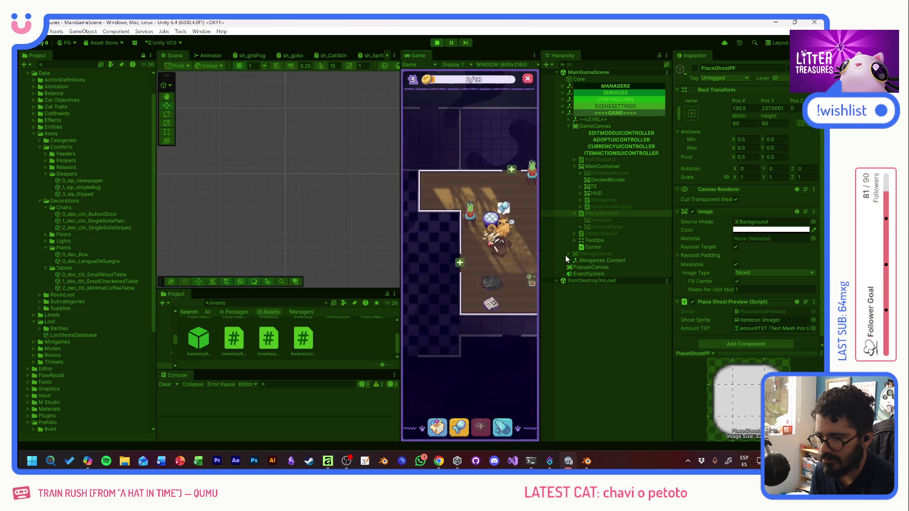
click(486, 282)
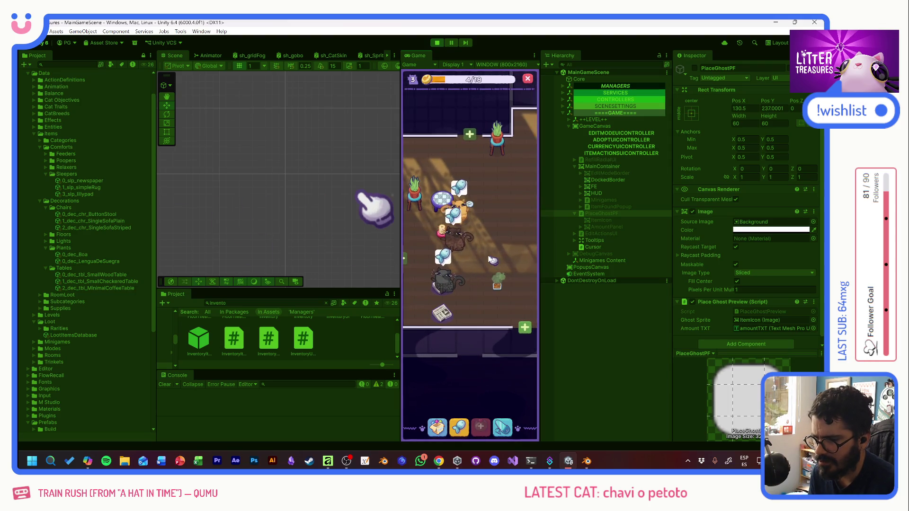
mouse_move(490, 204)
click(446, 324)
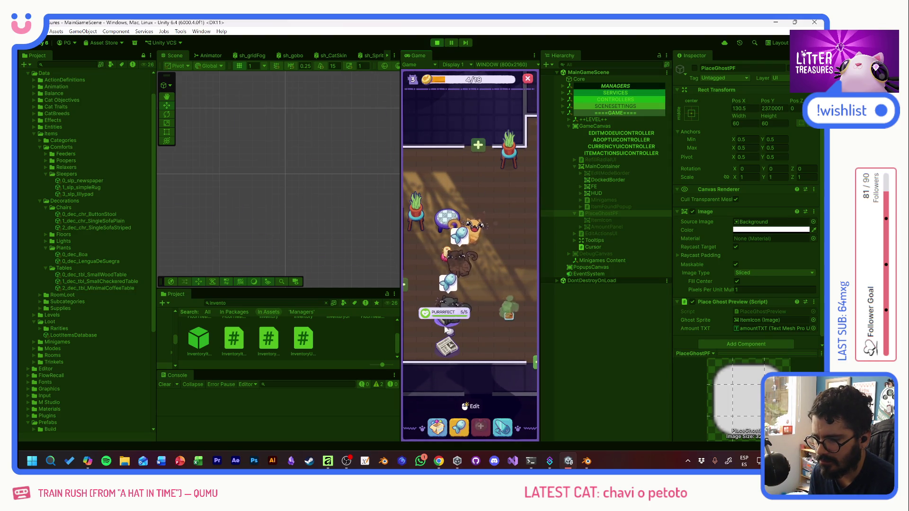
click(515, 318)
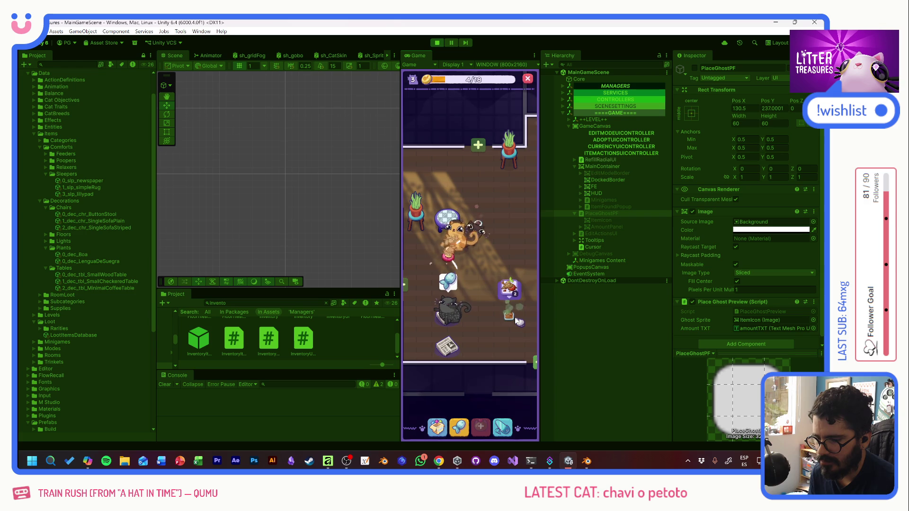
click(492, 293)
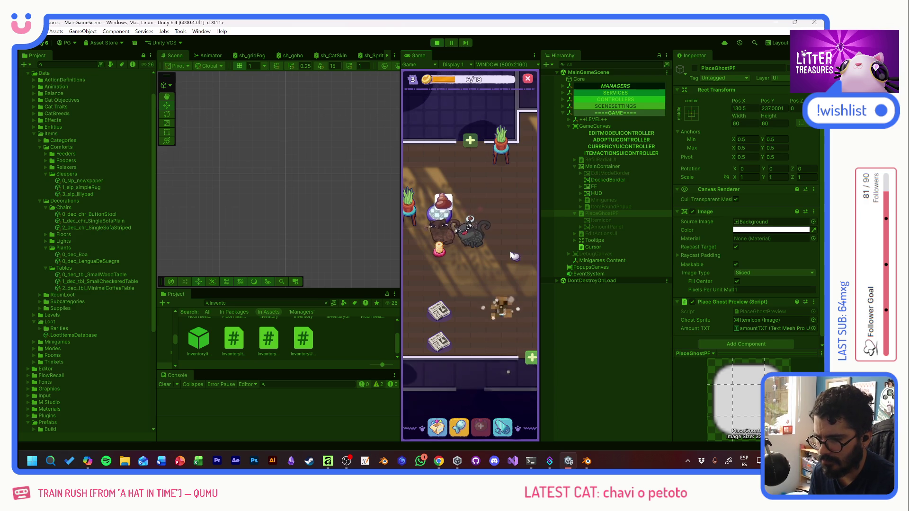
Bring up the food bowl refill bubble and switch the inventory to another item category
click(477, 199)
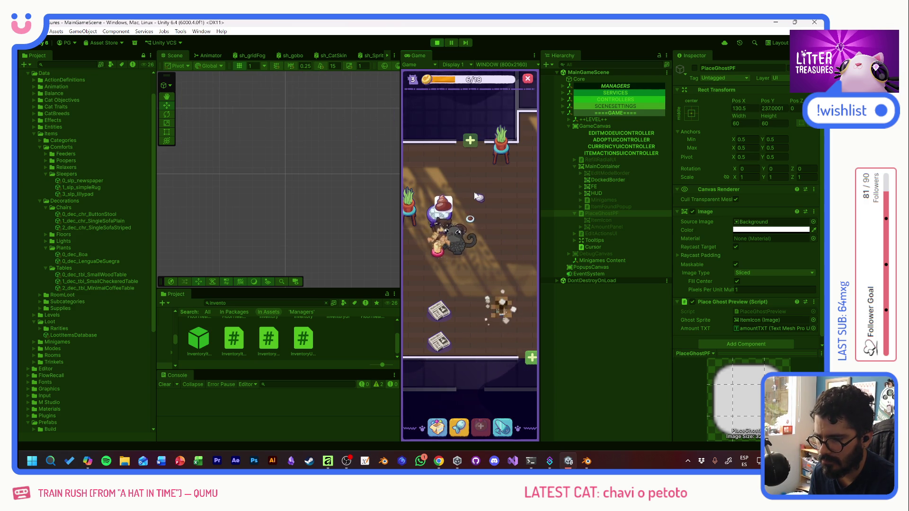
mouse_move(441, 258)
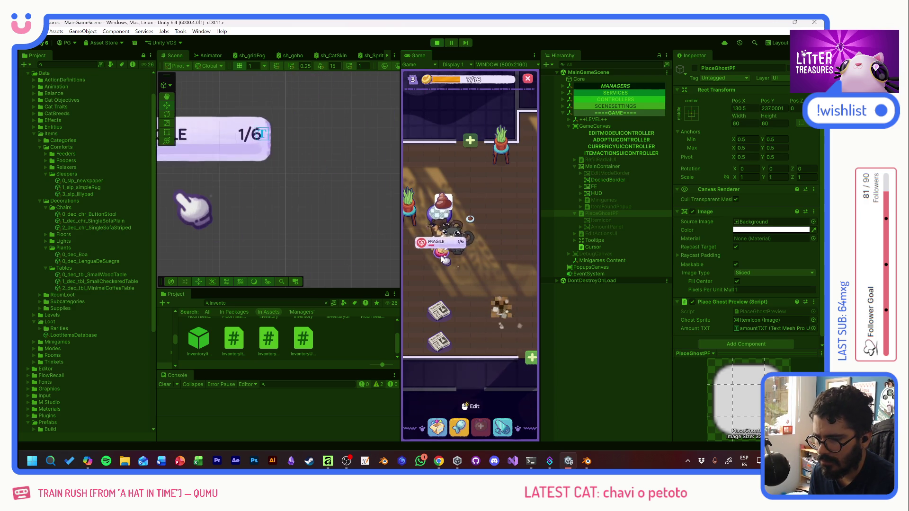
click(437, 427)
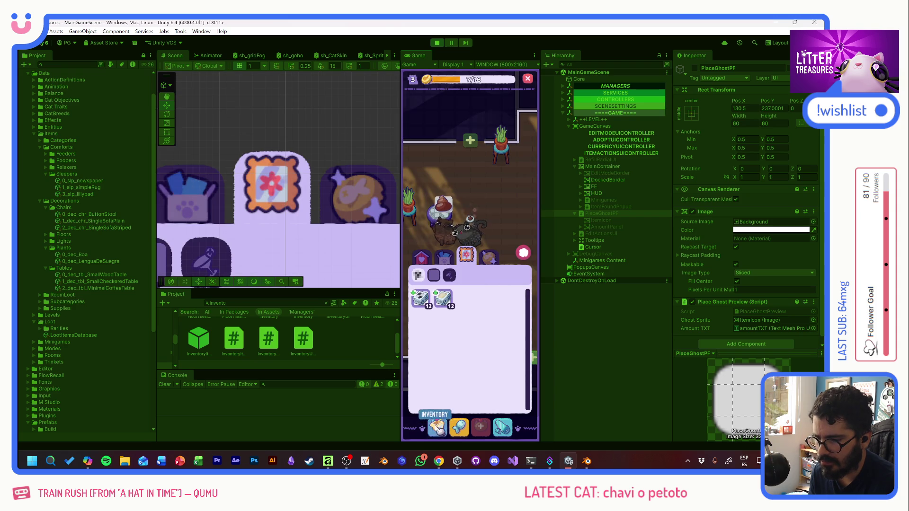
click(421, 256)
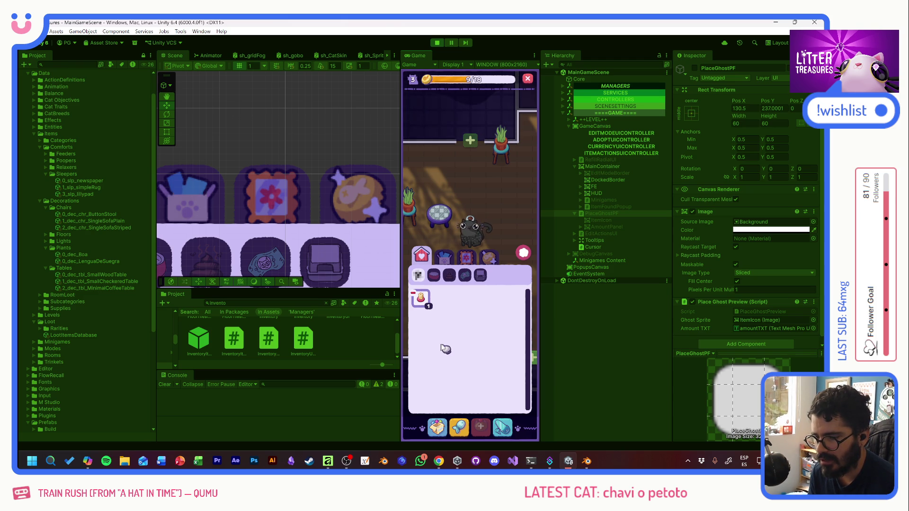
Place the Scratch Pole near the top wall, repair it, and dig up the buried treasure
click(423, 300)
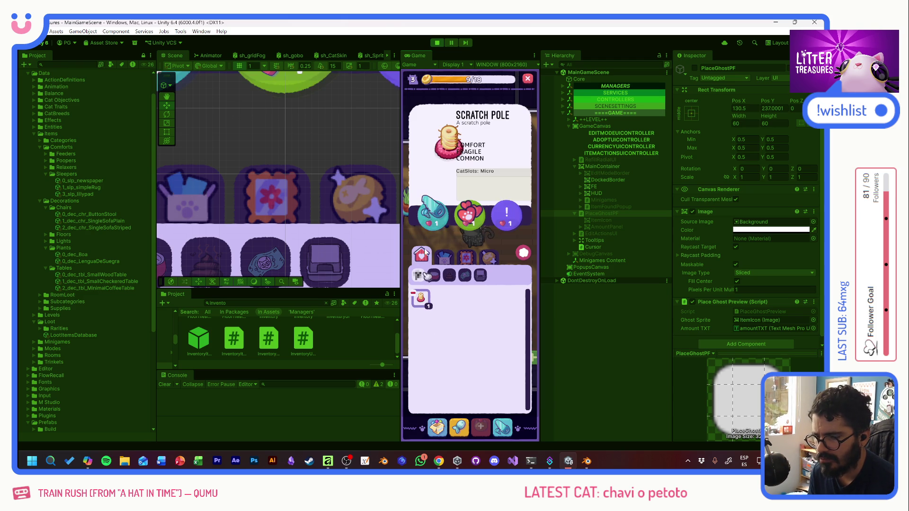
click(430, 212)
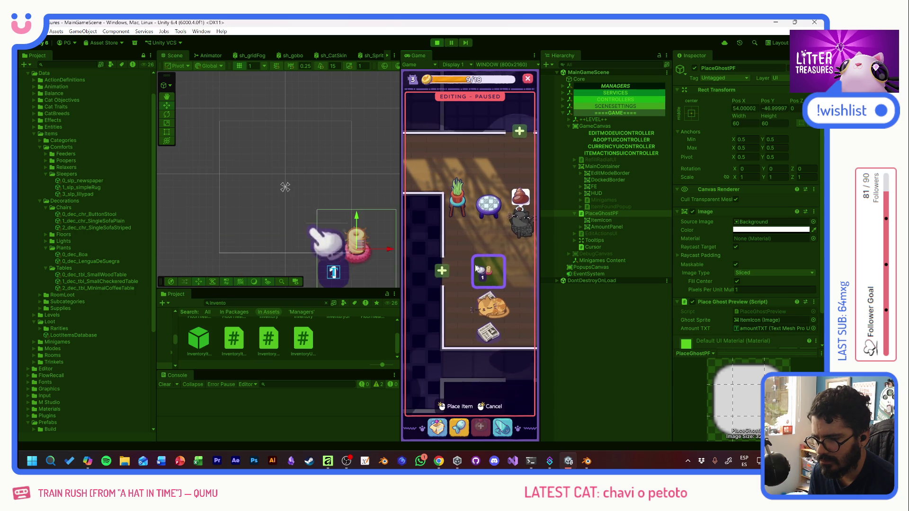
click(457, 146)
click(452, 124)
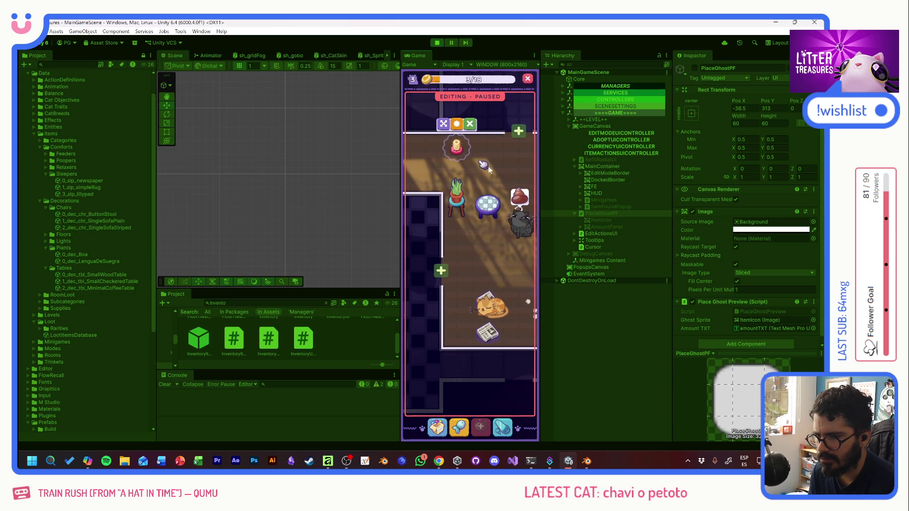
click(509, 310)
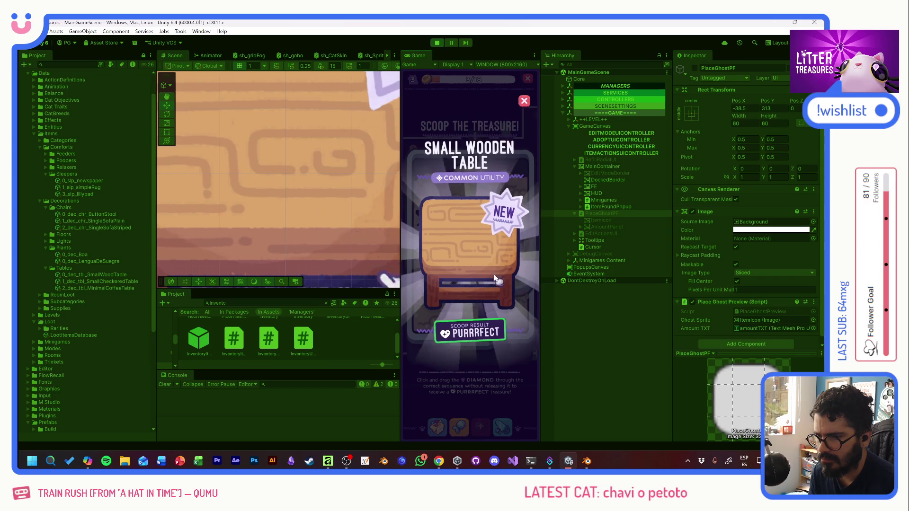
Place the Small Wooden Table from the inventory into the room
click(495, 266)
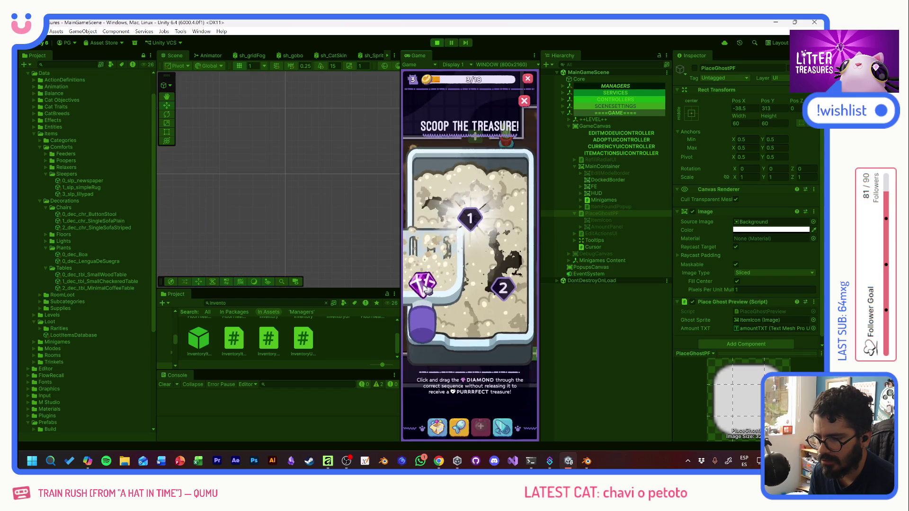
click(495, 292)
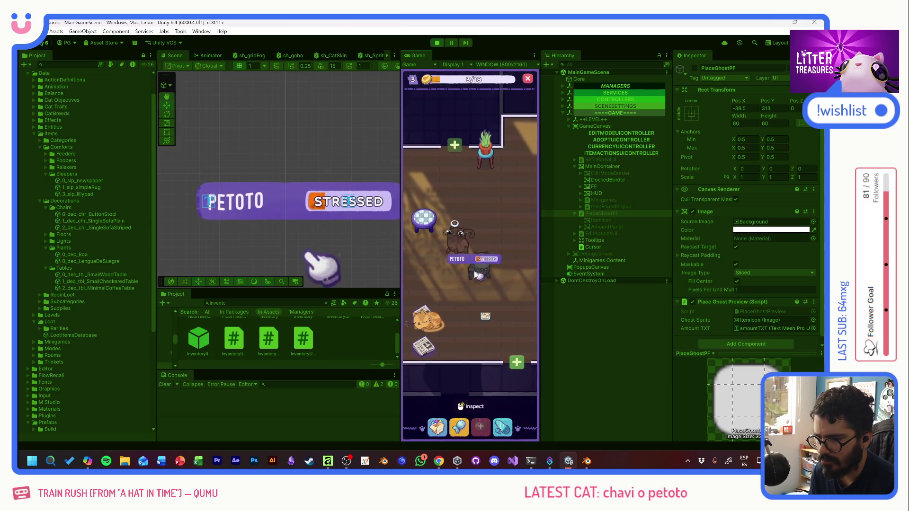
click(437, 426)
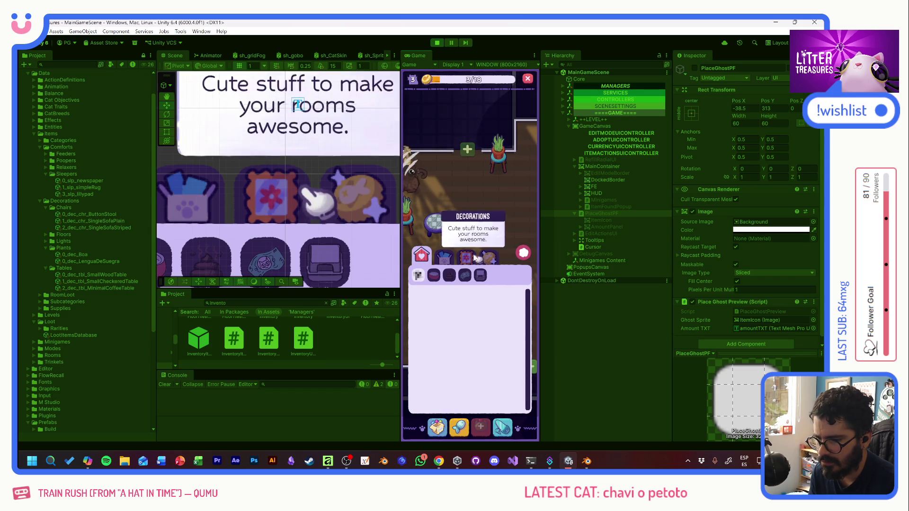
click(472, 294)
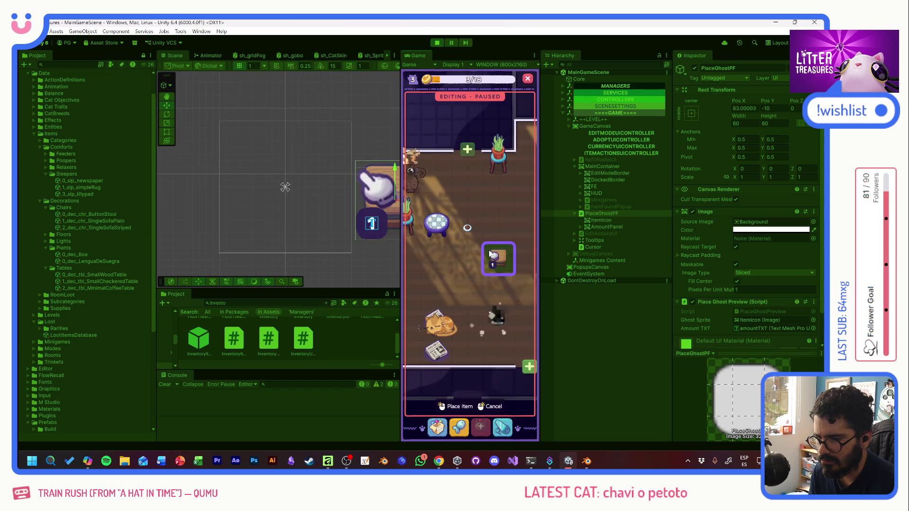
click(464, 265)
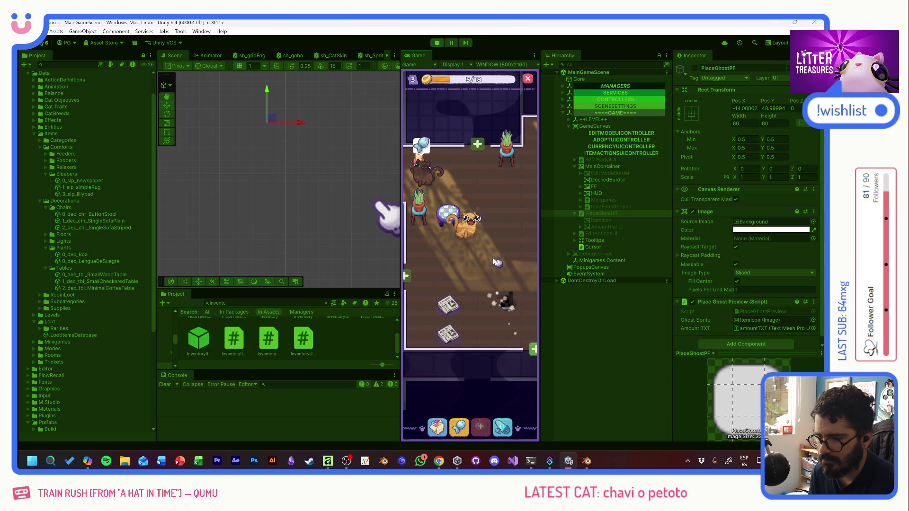
Scoop a treasure to get a new bowl and set the bowl on the floor
click(505, 301)
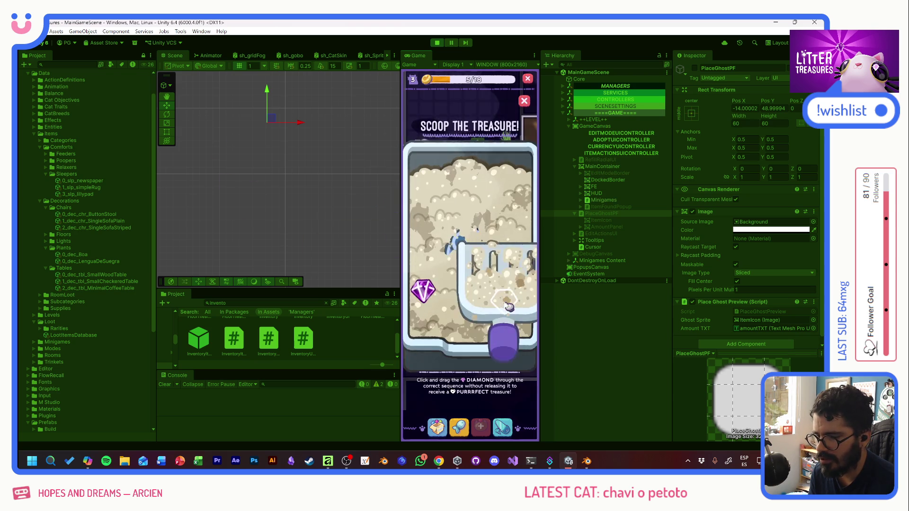
drag(429, 284, 498, 287)
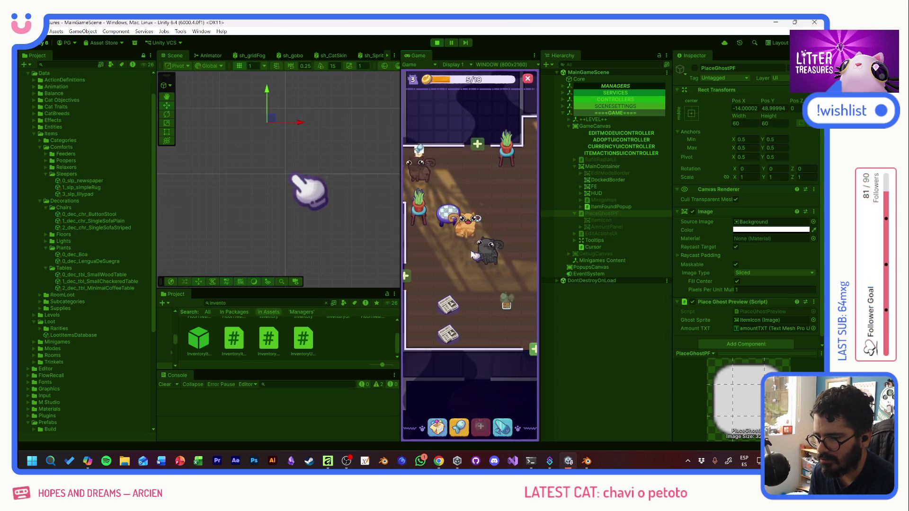
click(509, 314)
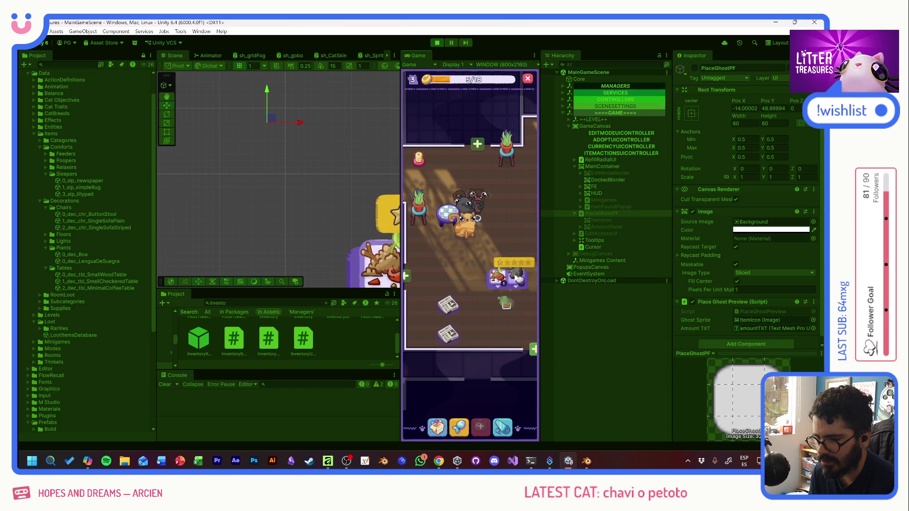
click(436, 429)
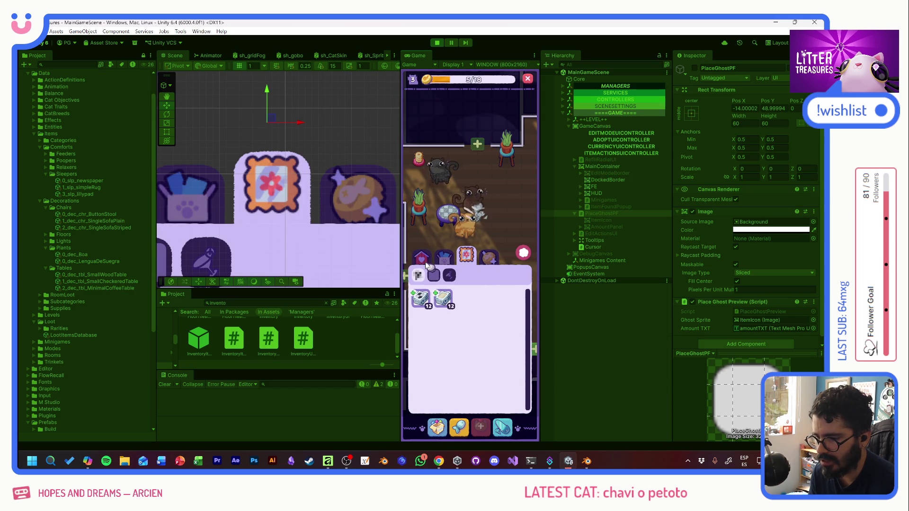
click(421, 298)
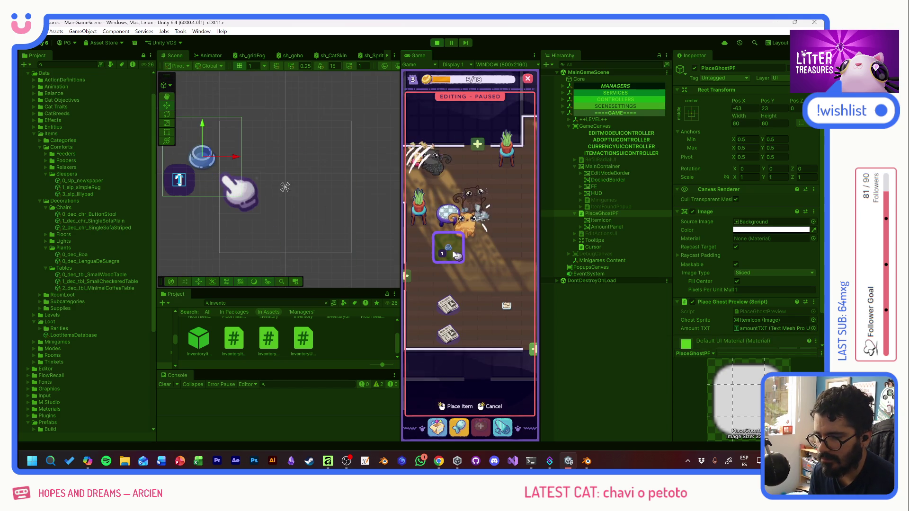
click(452, 253)
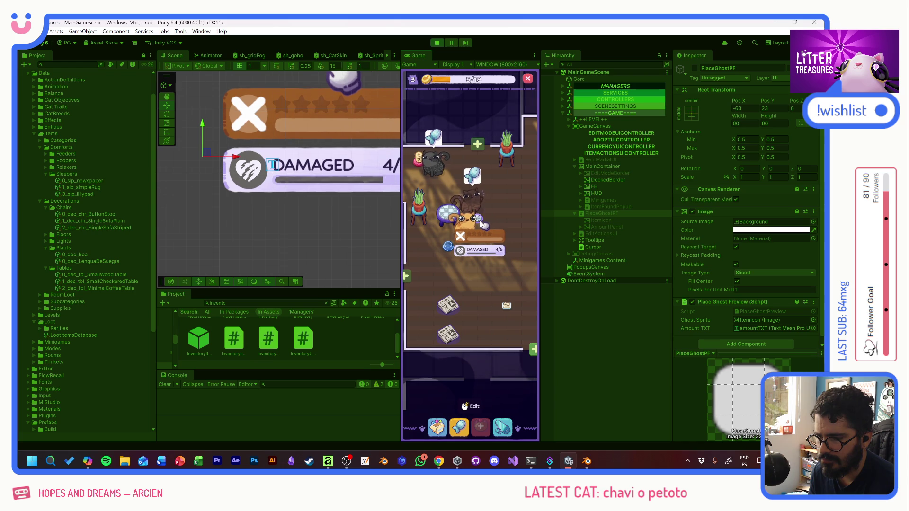
Check the damaged table's edit mode without changes, then bring up the Supply Shop
click(481, 225)
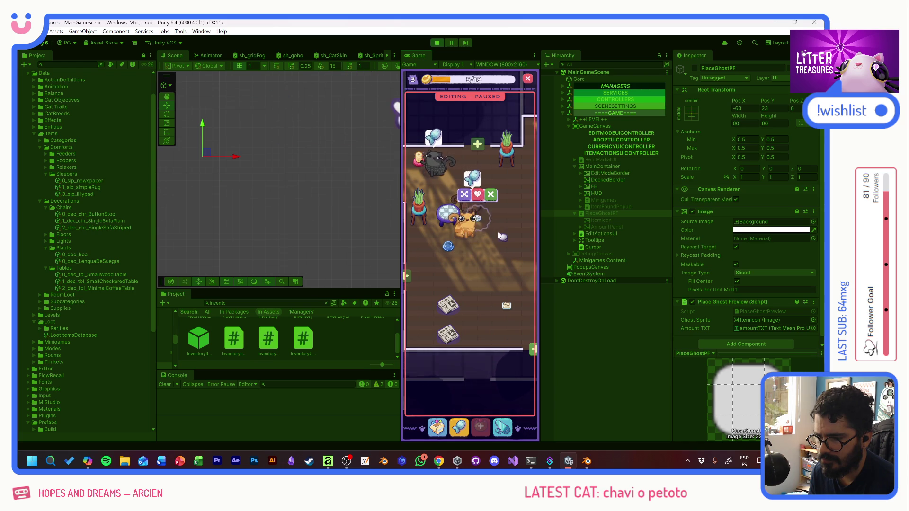
click(479, 219)
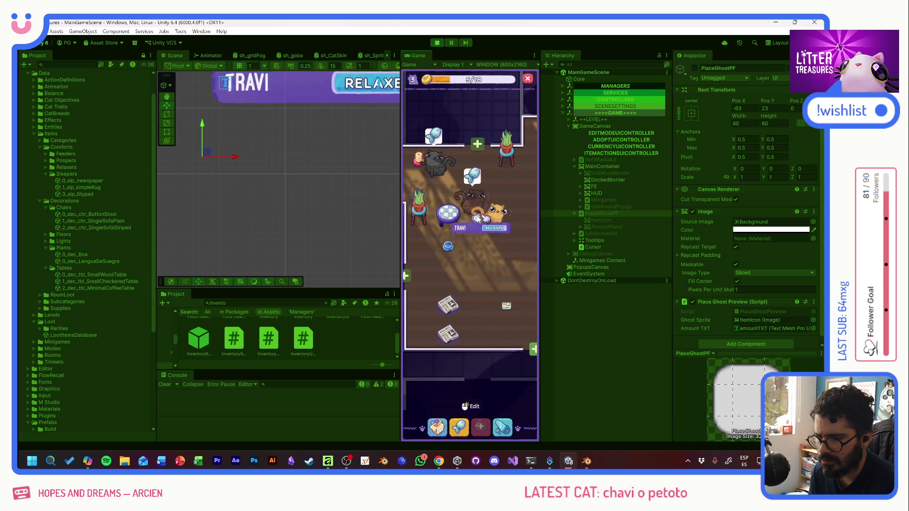
drag(507, 258, 509, 265)
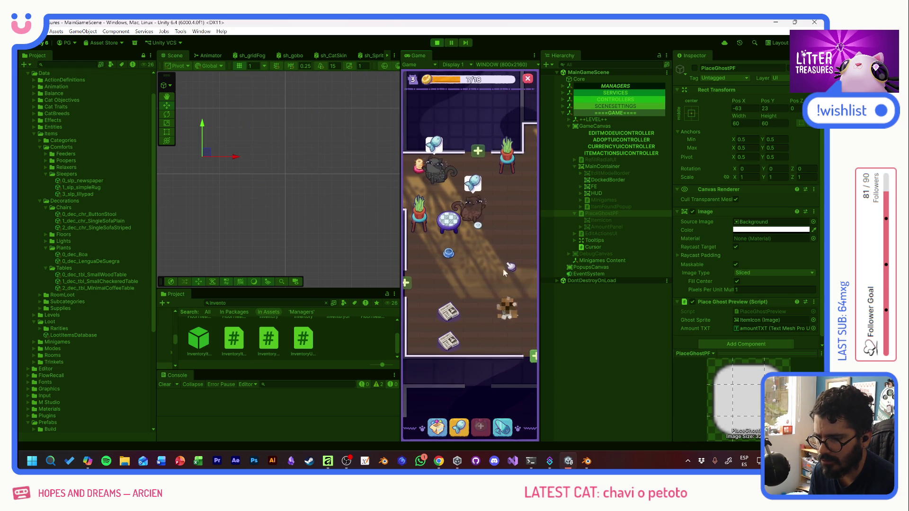
click(442, 428)
click(462, 420)
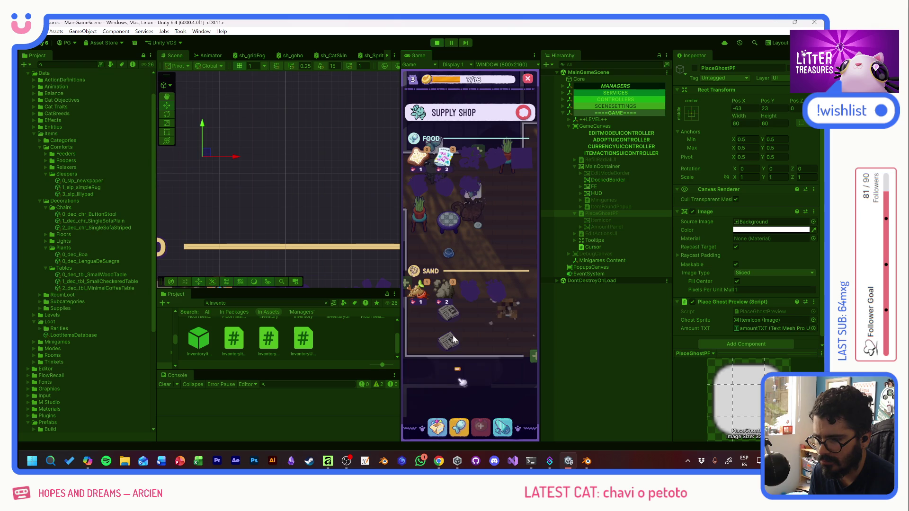
Clear the dust pile, scoop a Tupperware, and place it beside the newspapers
click(523, 113)
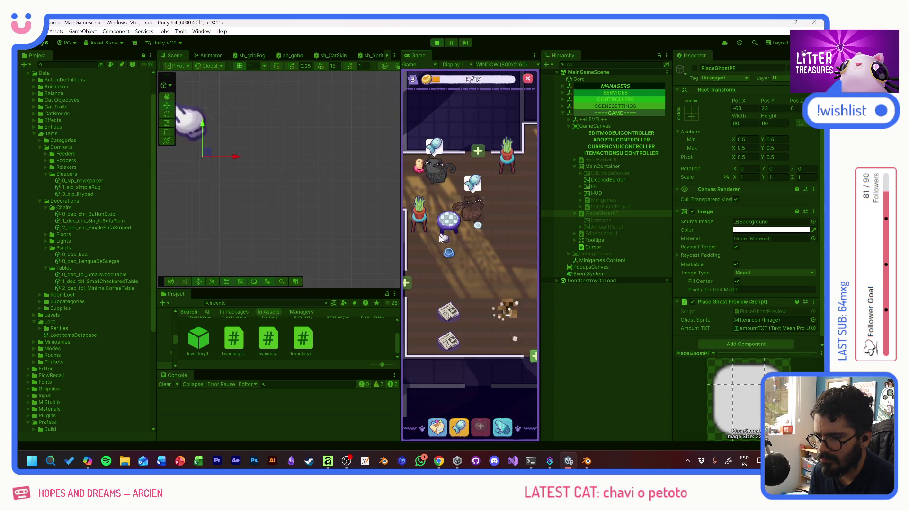
mouse_move(481, 229)
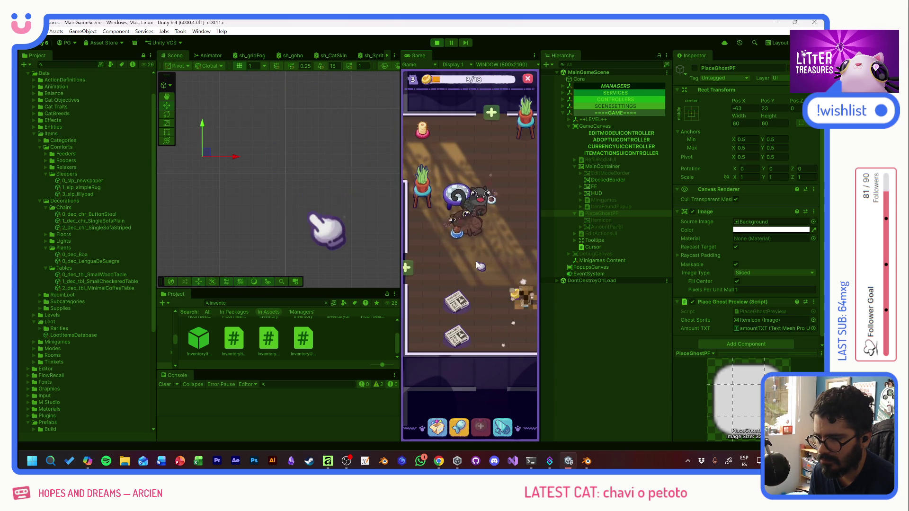
click(506, 297)
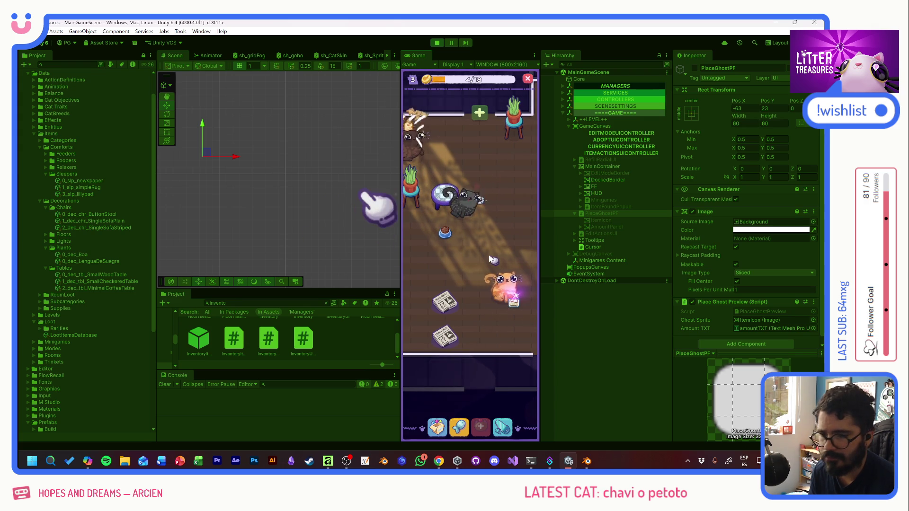
click(515, 301)
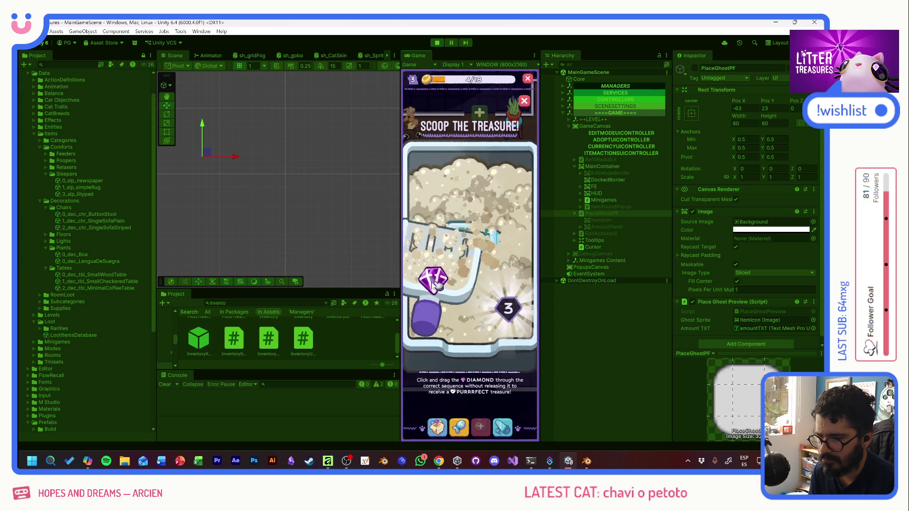
click(493, 251)
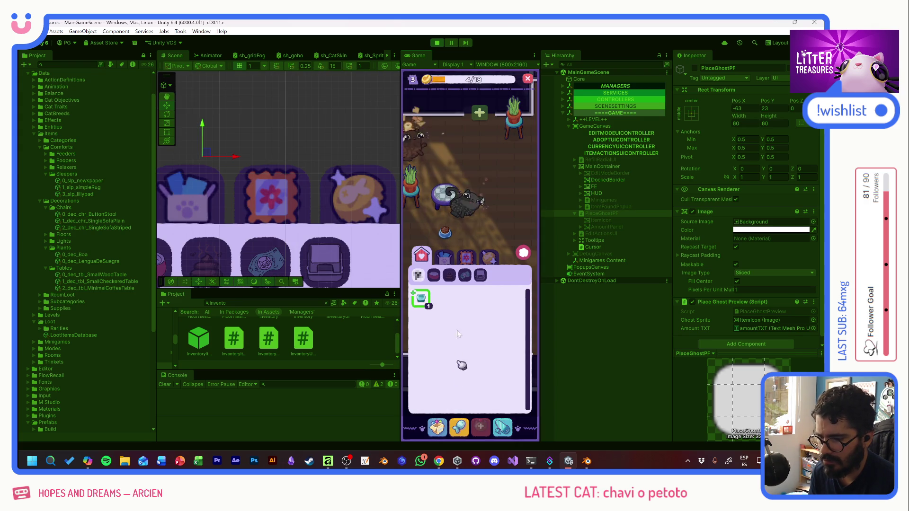
click(421, 303)
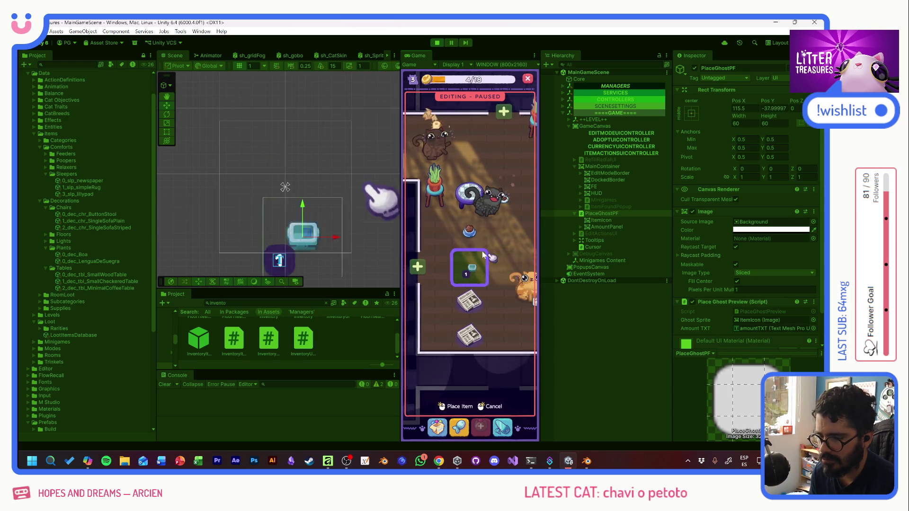
click(469, 331)
click(470, 331)
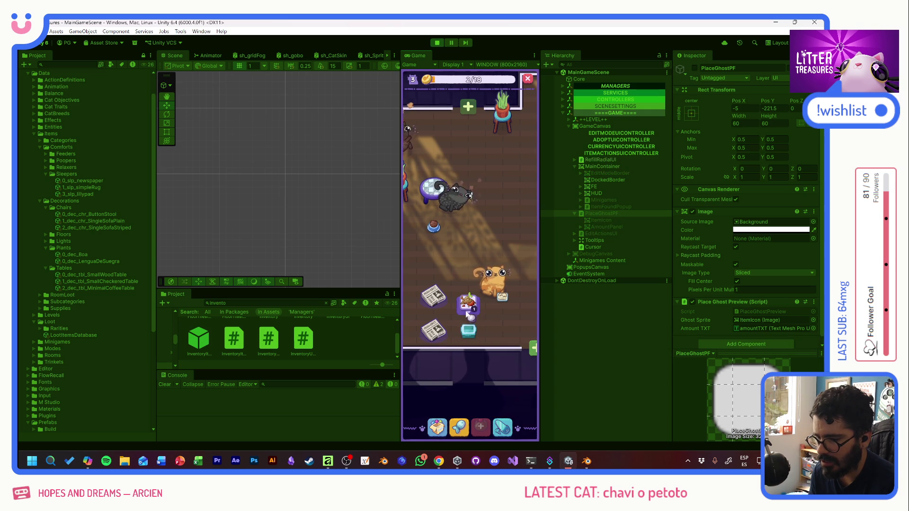
Finish placing the newspaper bed and scoop the litter box for treasure
mouse_move(450, 296)
mouse_down()
mouse_move(481, 290)
mouse_move(473, 308)
mouse_move(440, 303)
mouse_up()
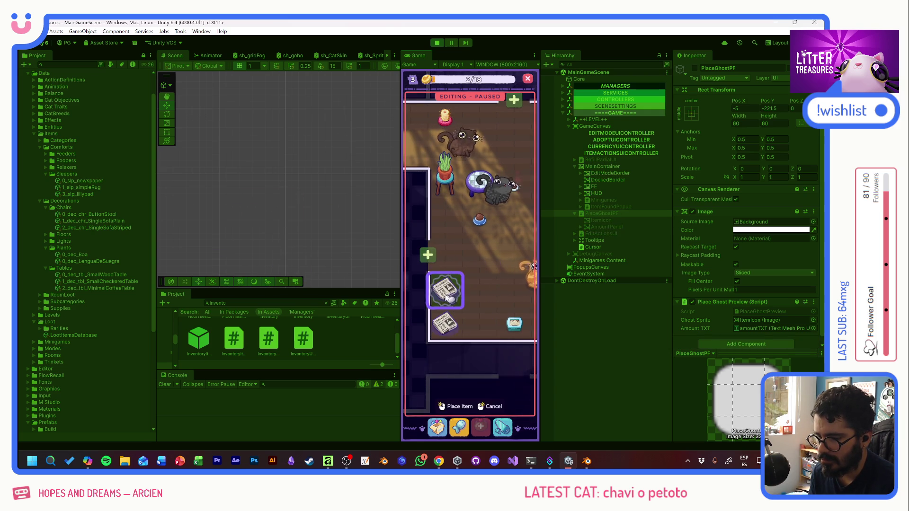
click(459, 267)
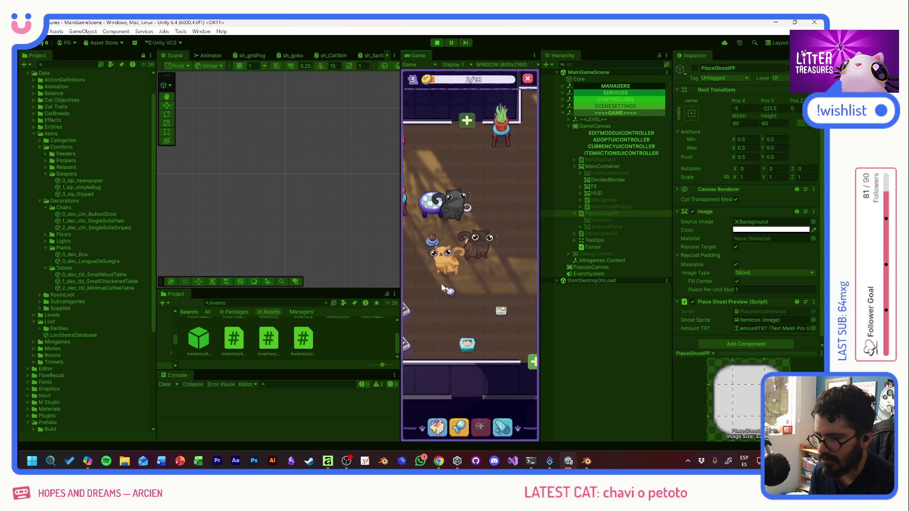
mouse_move(477, 280)
mouse_down()
mouse_move(494, 273)
mouse_move(490, 263)
mouse_move(458, 261)
mouse_move(452, 272)
mouse_move(468, 303)
mouse_move(496, 308)
mouse_move(478, 301)
mouse_move(477, 283)
mouse_move(486, 304)
mouse_up()
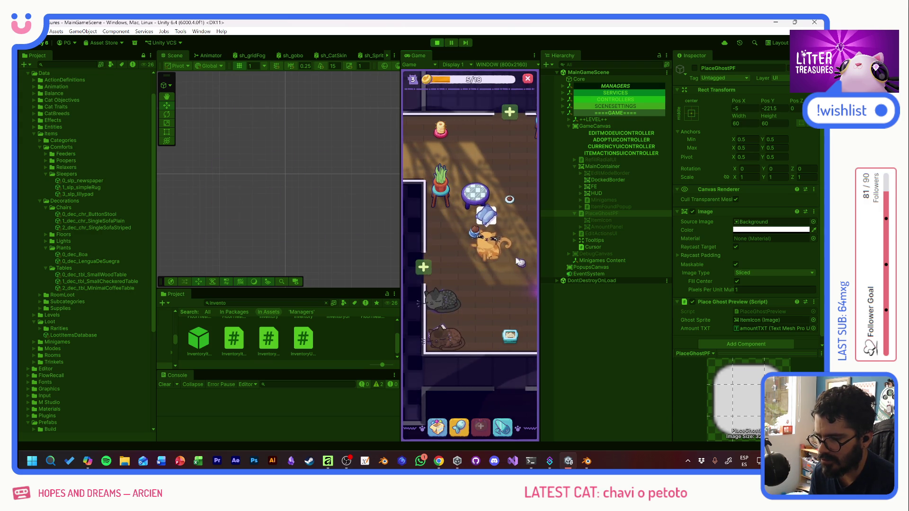
click(486, 217)
mouse_move(446, 213)
mouse_down()
mouse_move(505, 237)
mouse_move(507, 298)
mouse_up()
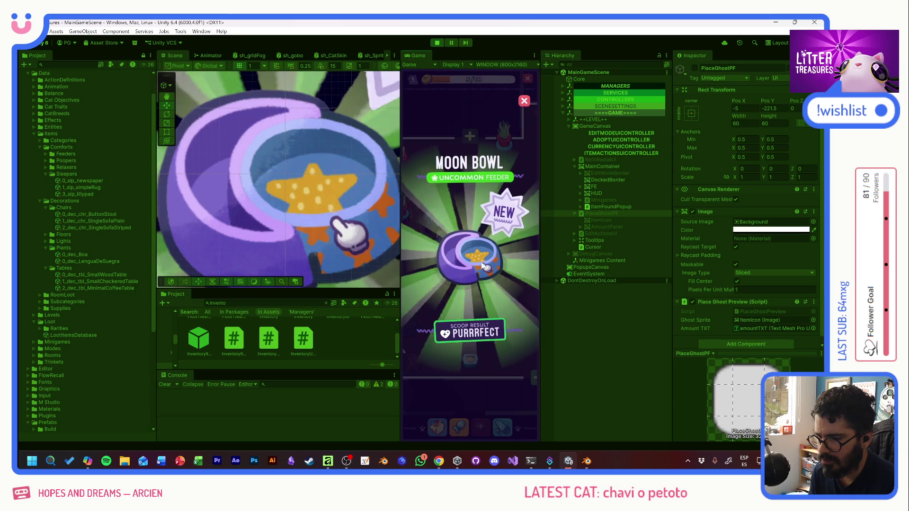
Place the Moon Bowl at the room's lower right and set another bowl from inventory on the floor
click(485, 266)
mouse_move(461, 203)
mouse_down()
mouse_move(503, 327)
mouse_move(499, 359)
mouse_up()
click(505, 337)
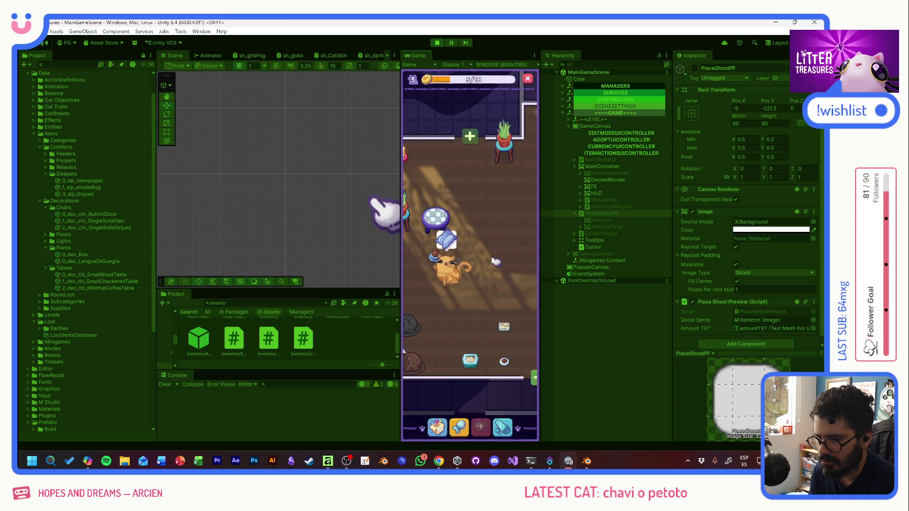
click(437, 428)
click(421, 301)
click(466, 220)
click(467, 220)
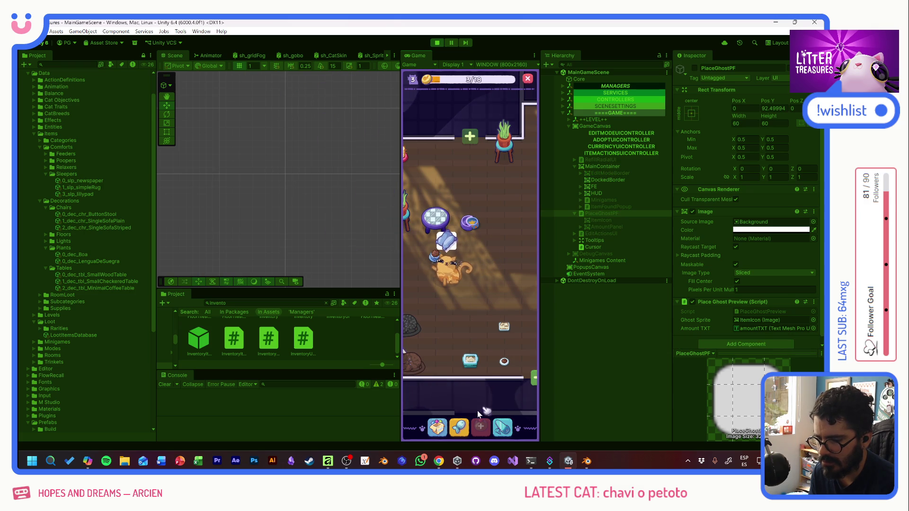
Collect the floor newspaper, give love to the relaxed cat, and scoop a Beige Tile
click(465, 428)
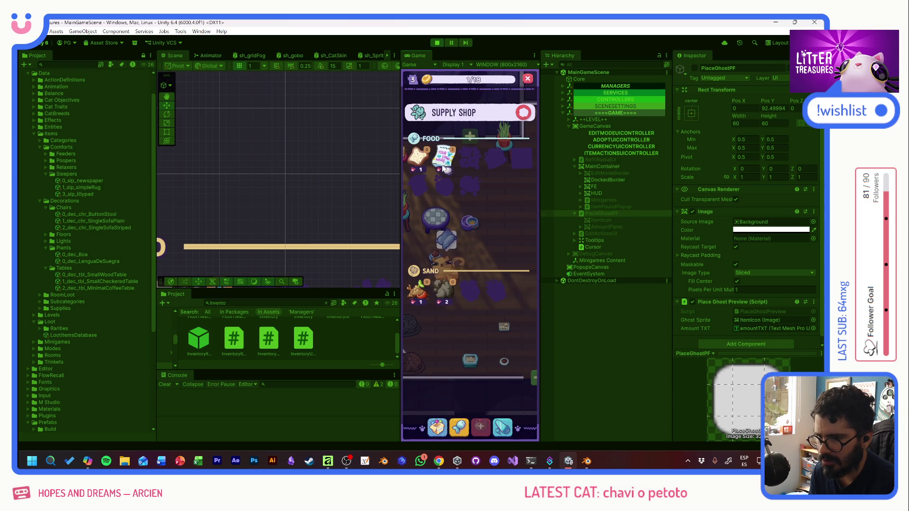
click(475, 199)
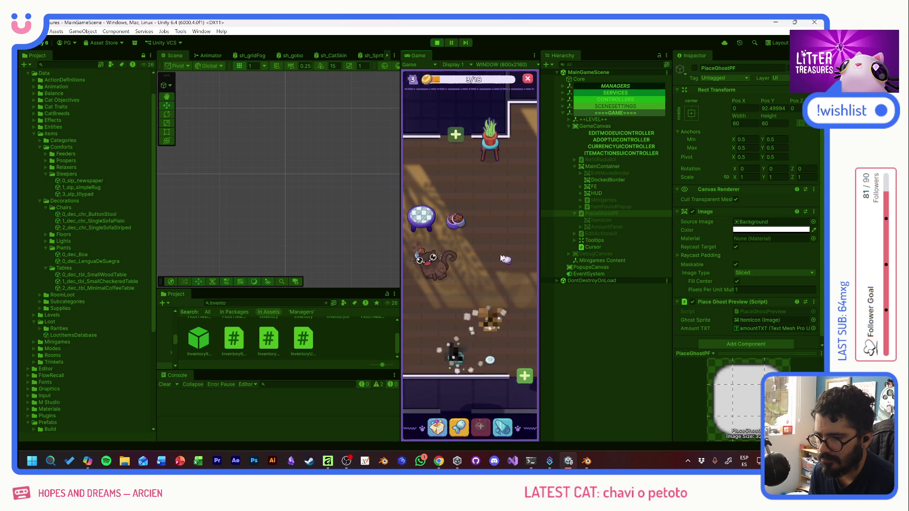
click(441, 275)
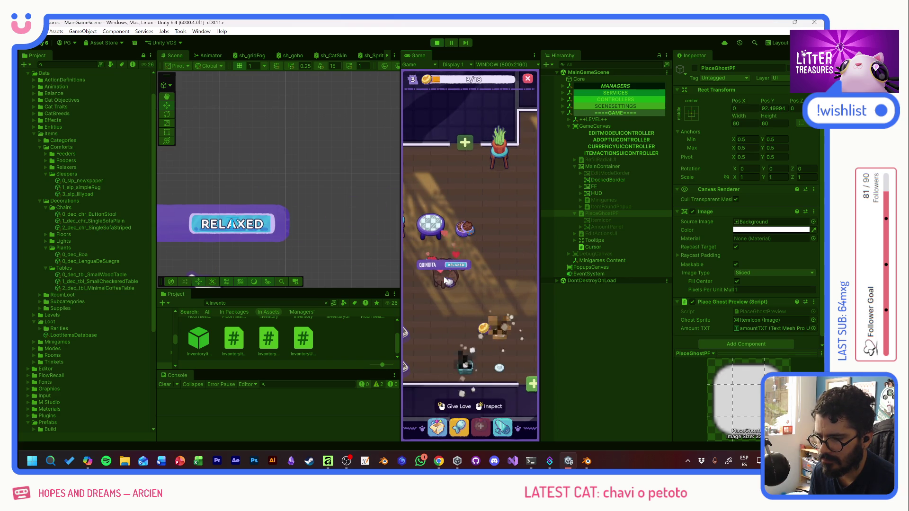
click(453, 268)
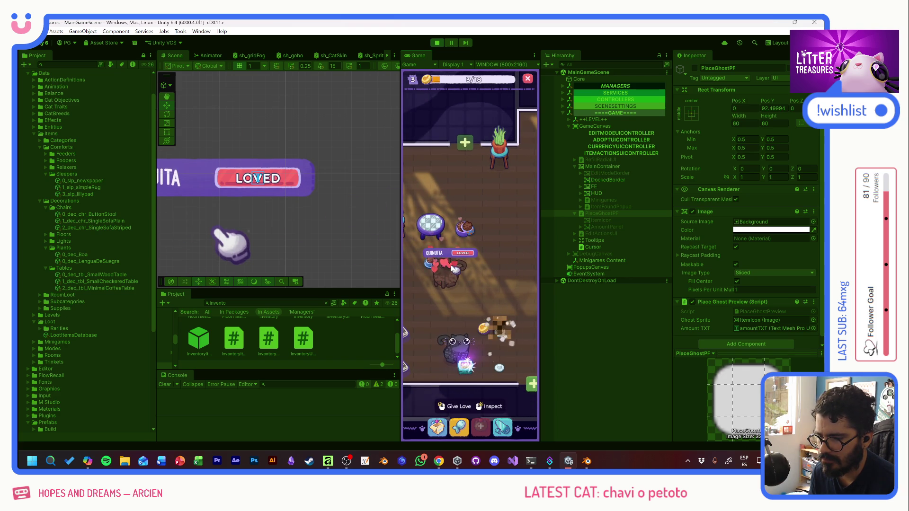
mouse_move(468, 372)
mouse_down()
mouse_move(469, 223)
mouse_move(504, 284)
mouse_up()
click(481, 257)
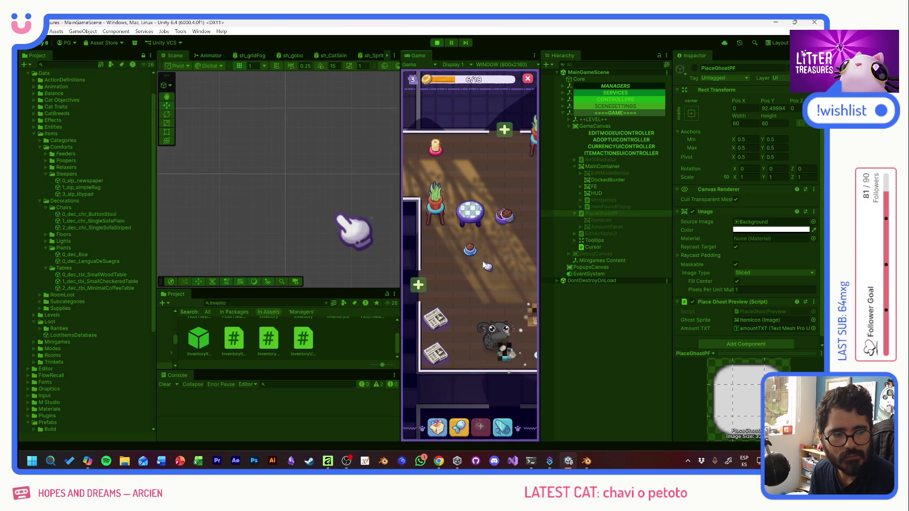
Scoop another treasure and place the Soda Cap in the room, dismissing the Charcoal card
drag(493, 283, 468, 277)
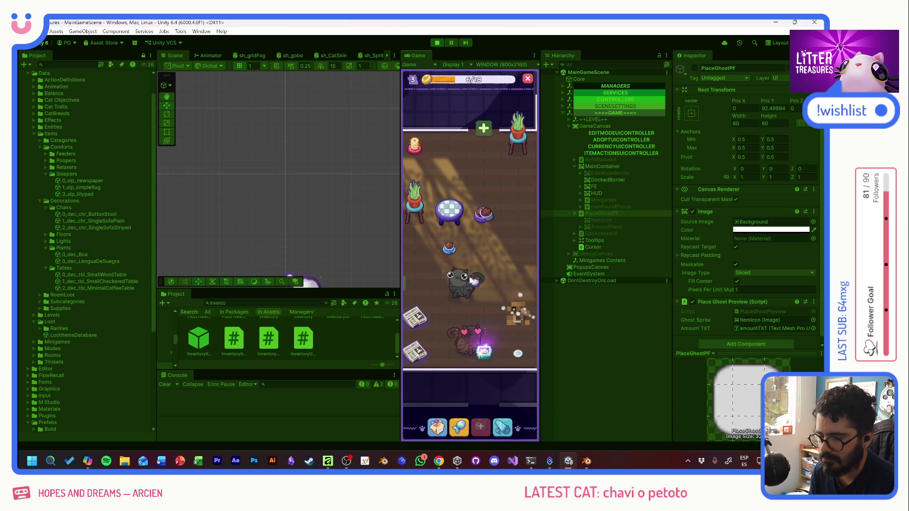
mouse_move(432, 291)
mouse_down()
mouse_move(426, 282)
mouse_move(467, 214)
mouse_move(503, 290)
mouse_up()
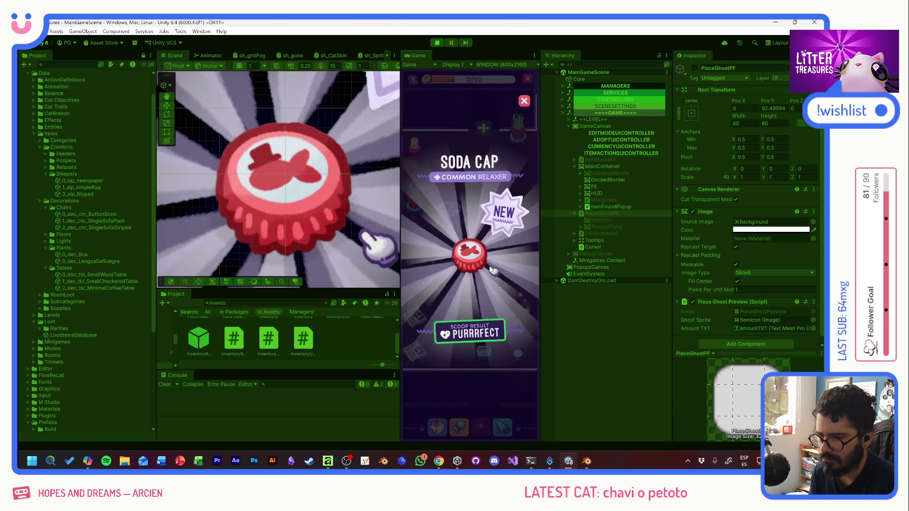
mouse_move(420, 298)
mouse_down()
mouse_move(486, 317)
mouse_move(433, 278)
mouse_move(499, 300)
mouse_up()
click(460, 271)
click(492, 300)
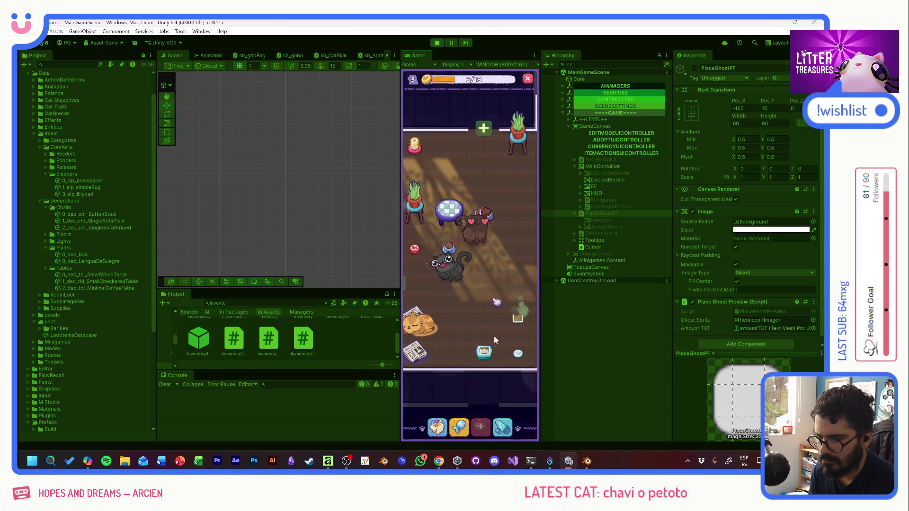
Collect the item near the plant and stop play mode
click(436, 426)
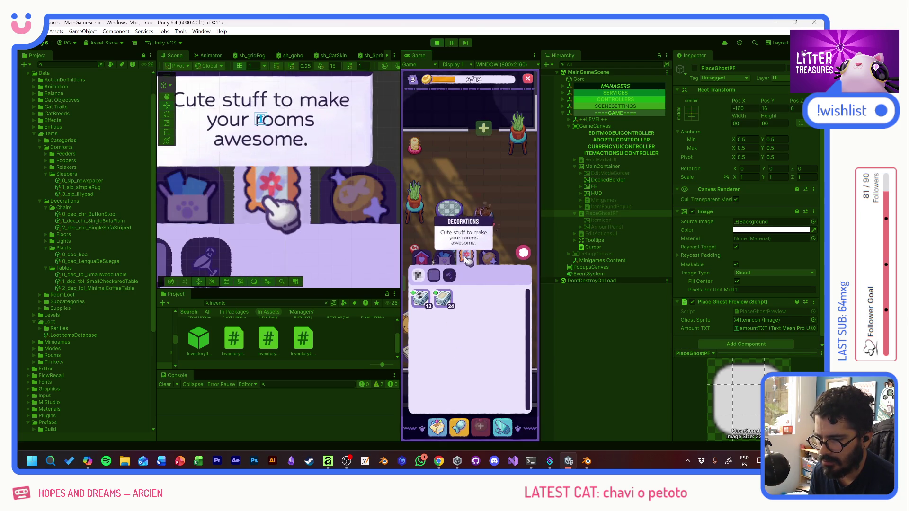
click(483, 290)
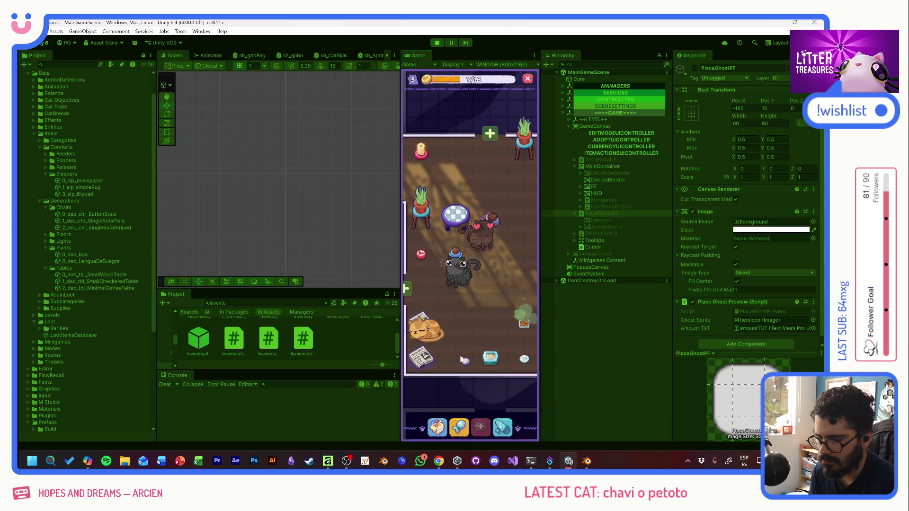
click(524, 324)
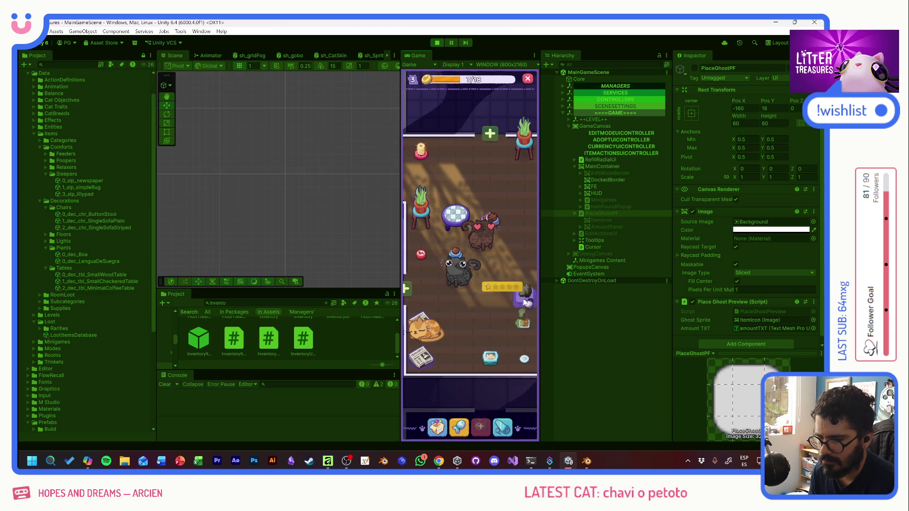
drag(494, 305, 484, 317)
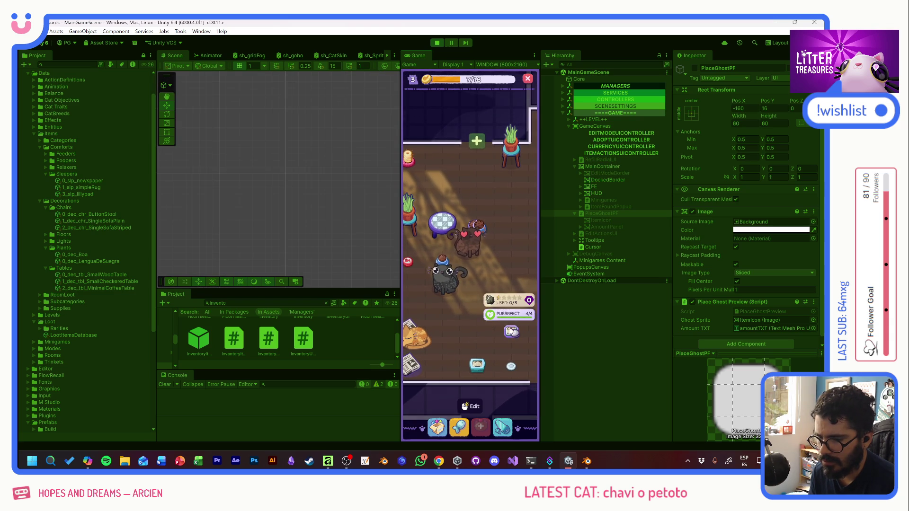
click(439, 43)
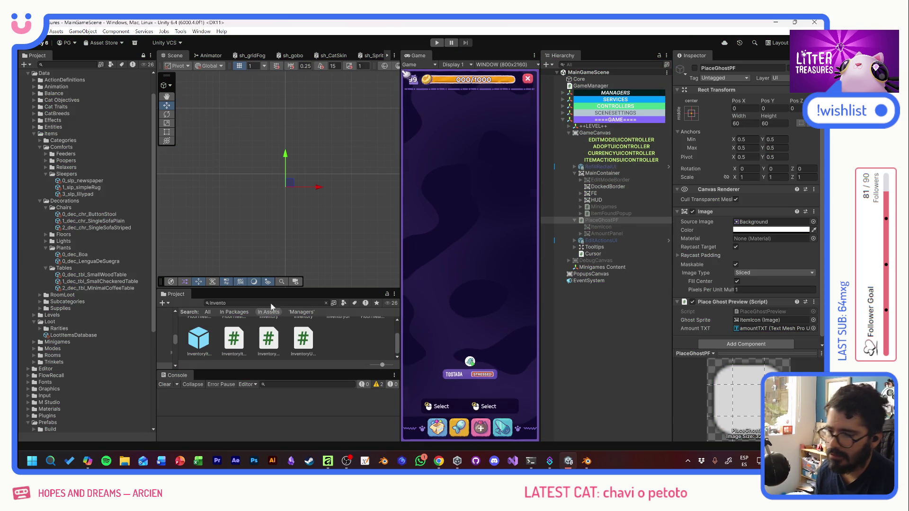
Find 'pooper' in the Project window and open PooperPF's ItemContentVisualComponent script in Visual Studio
text(pooper)
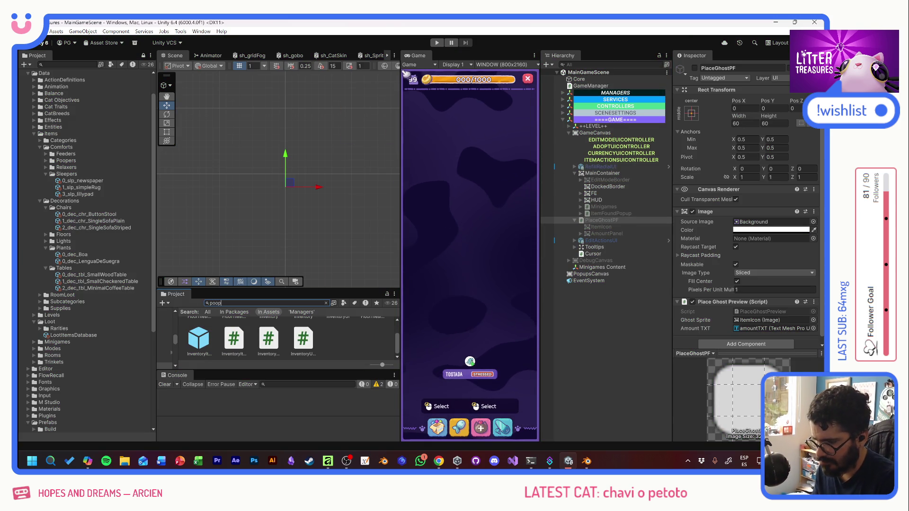
double_click(247, 338)
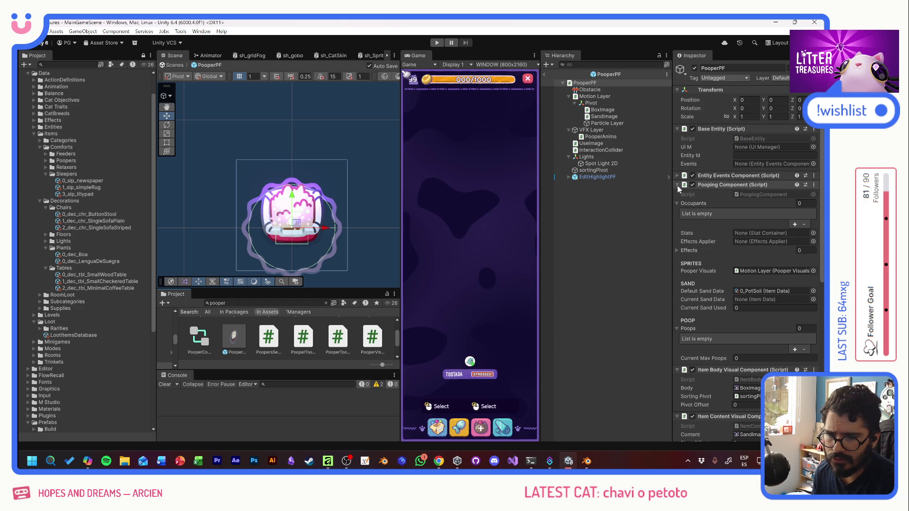
scroll(713, 293, down, 4)
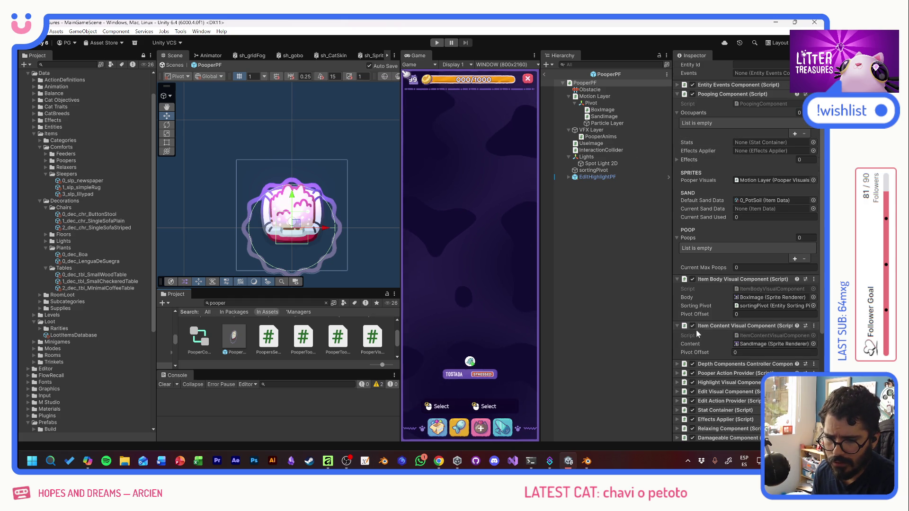
double_click(755, 334)
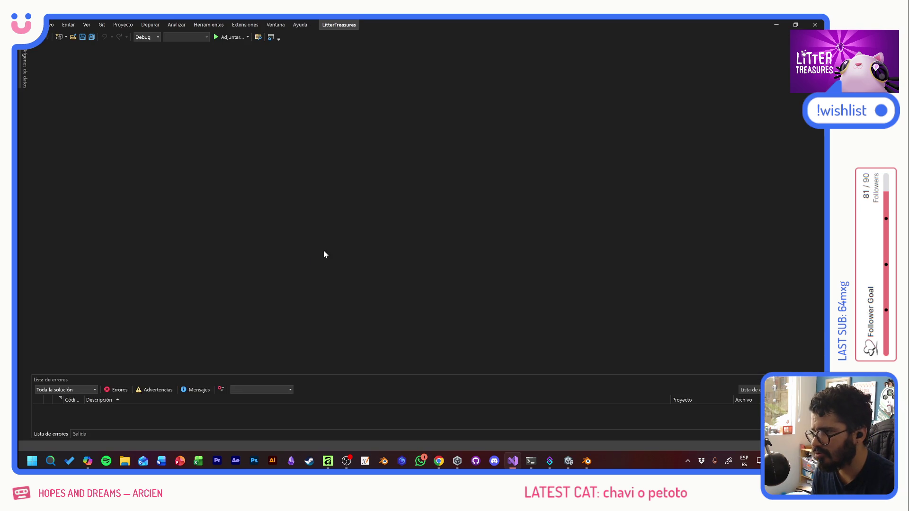
Add a public ChangeColor(Color _color) method after OnEntityDespawned that sets content.color = _color
scroll(313, 288, down, 6)
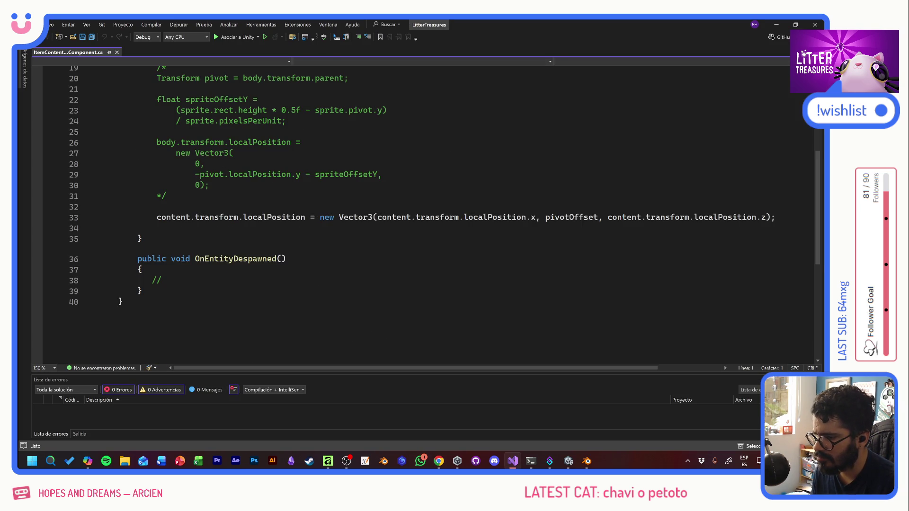
click(142, 291)
key(Return)
key(Return)
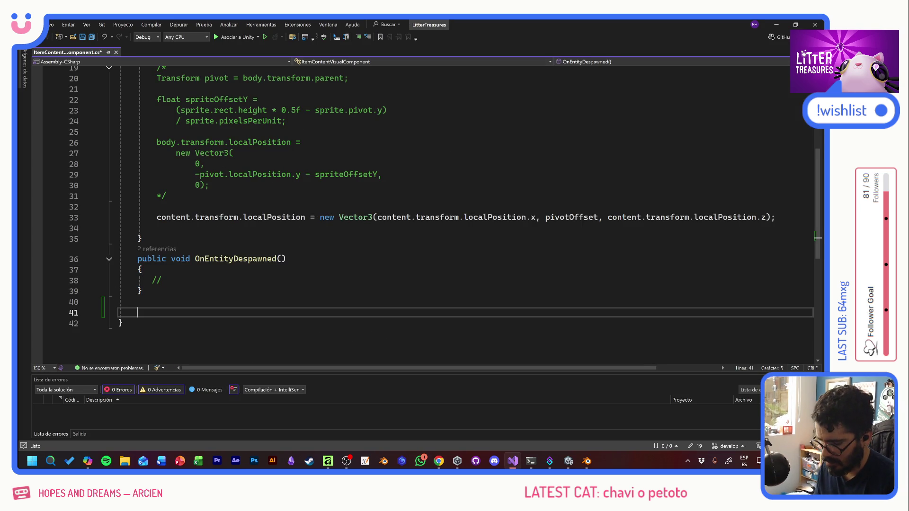
text(public void )
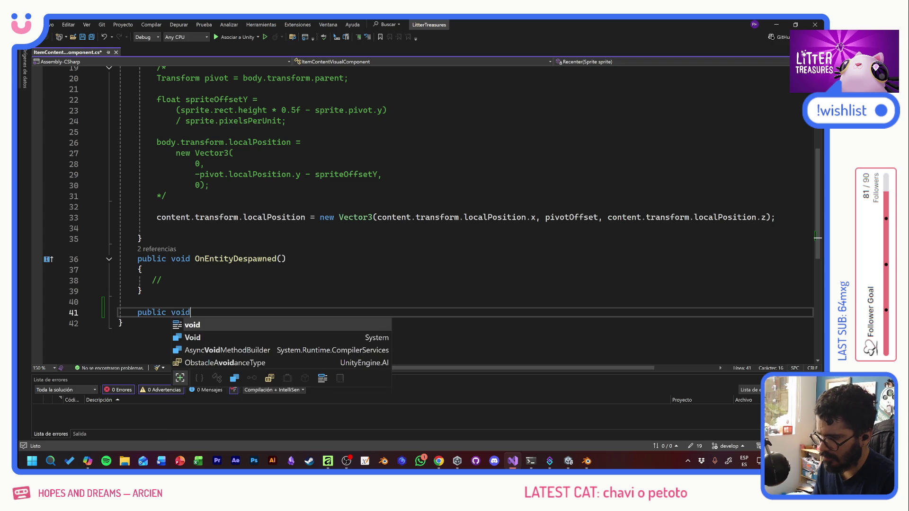
text(ChangeCOlor)
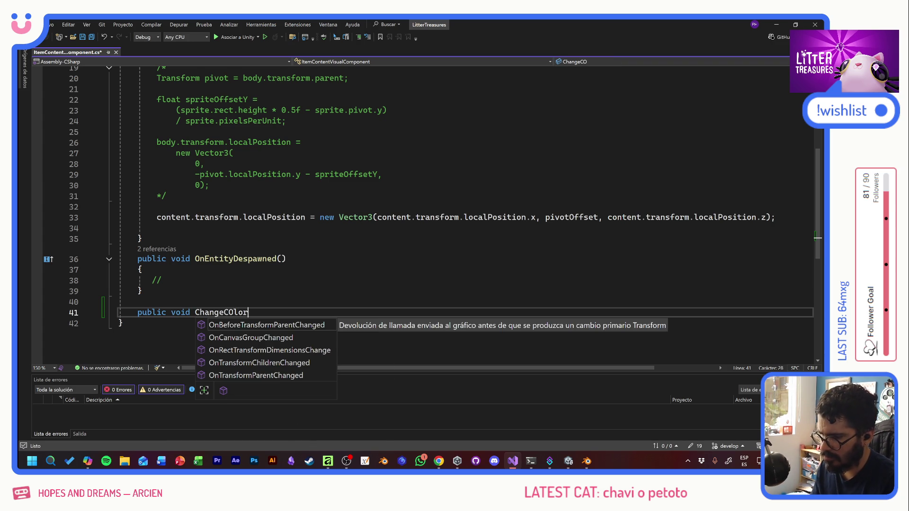
text(olor))
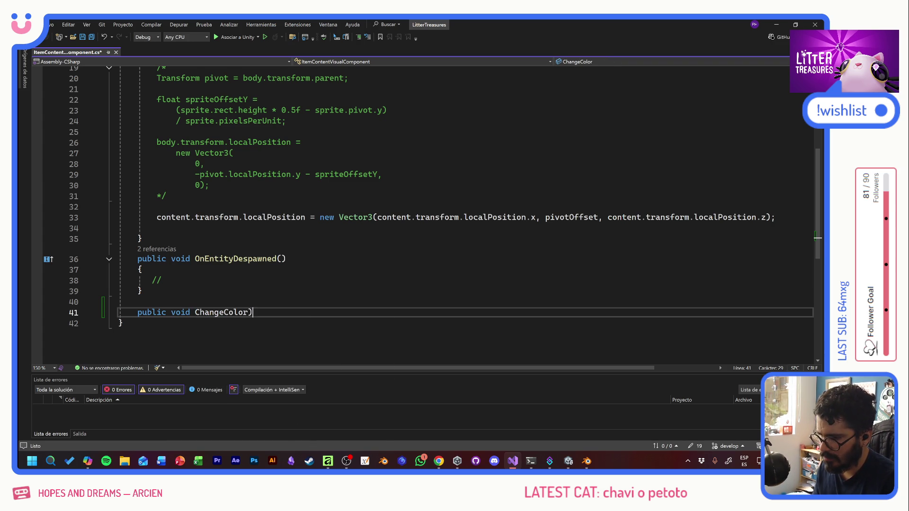
text(()
key(Tab)
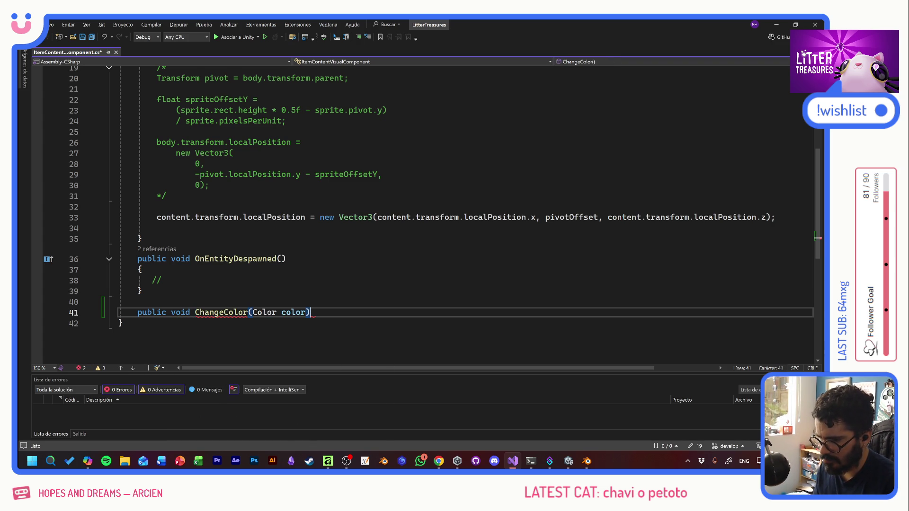
key(Left)
key(Left)
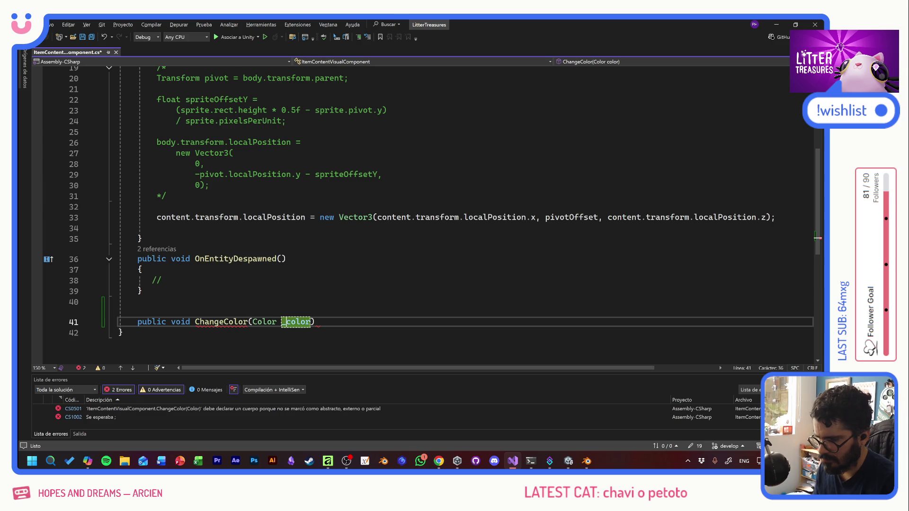
text({)
key(Return)
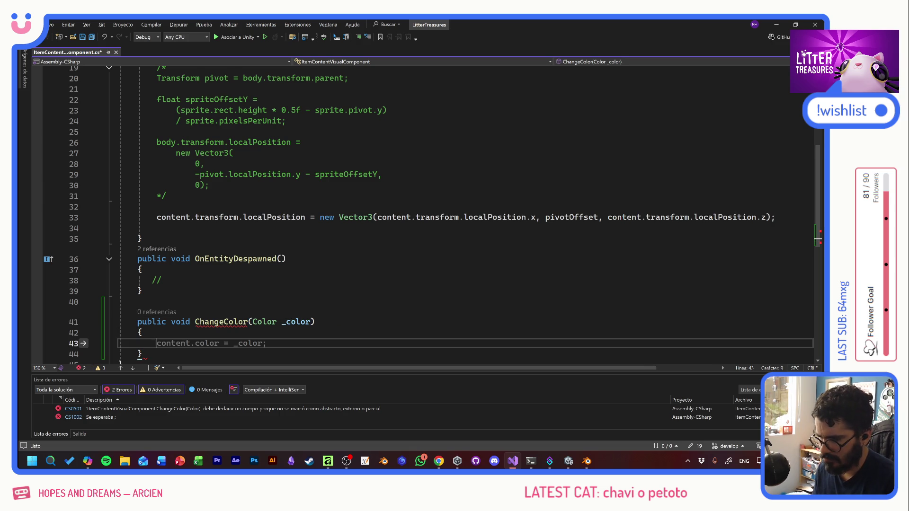
key(Tab)
click(156, 280)
scroll(426, 213, up, 7)
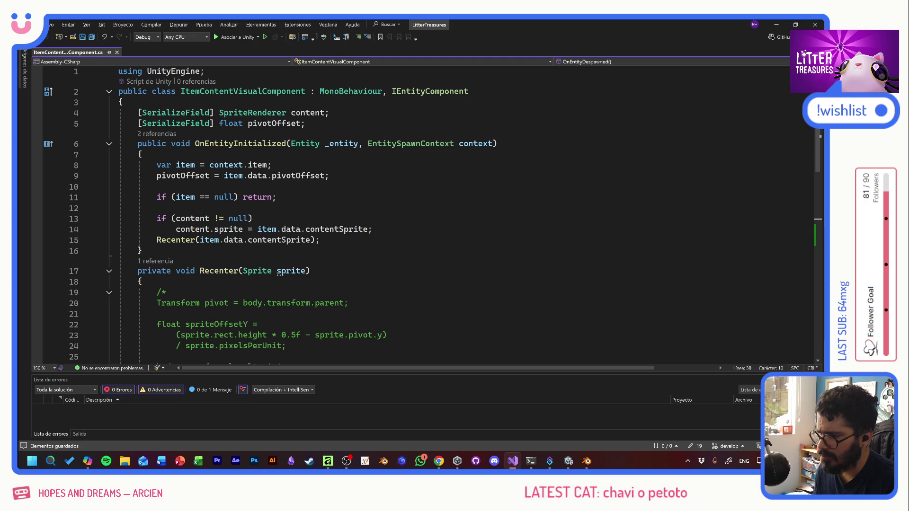
Start an empty ChangeColor() call on a new line after Recenter in OnEntityInitialized
click(272, 164)
click(320, 240)
key(Return)
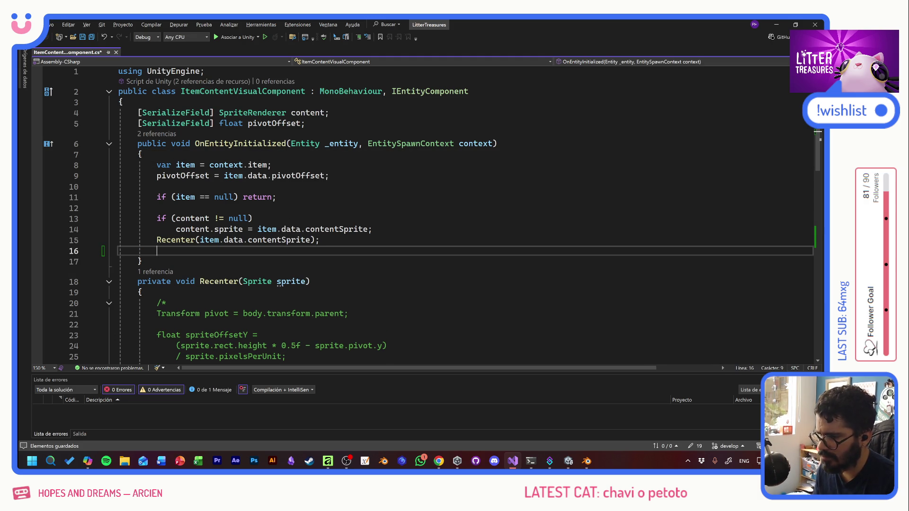
text(C)
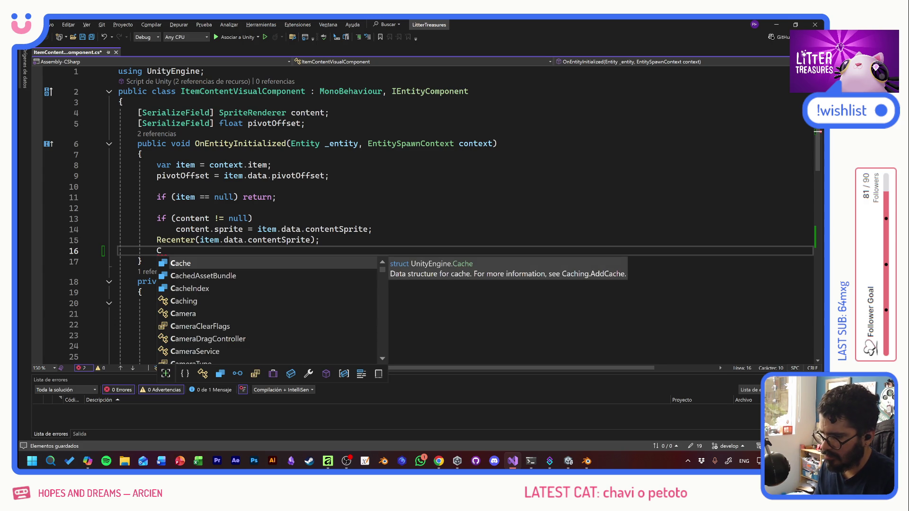
text(hange)
key(Tab)
text(())
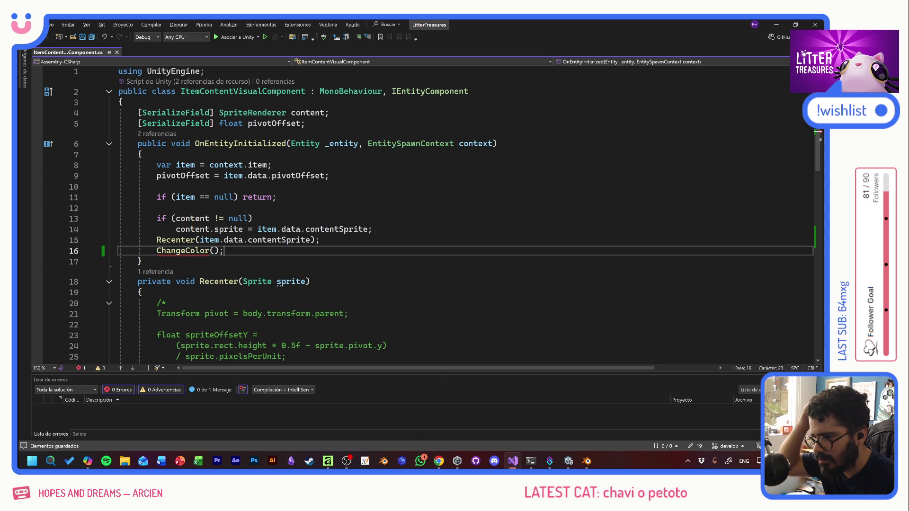
Pass item.data.contentColor as the ChangeColor argument and save the script
double_click(233, 176)
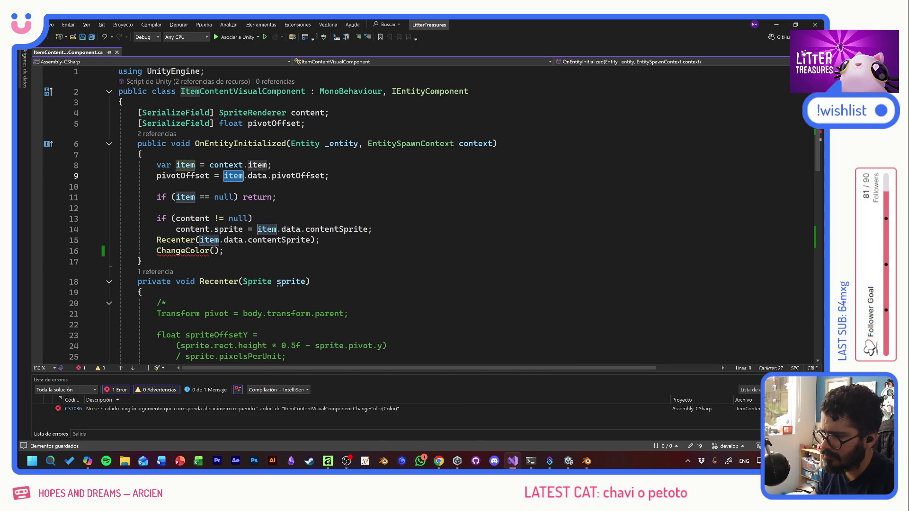
key(shift+alt+equal)
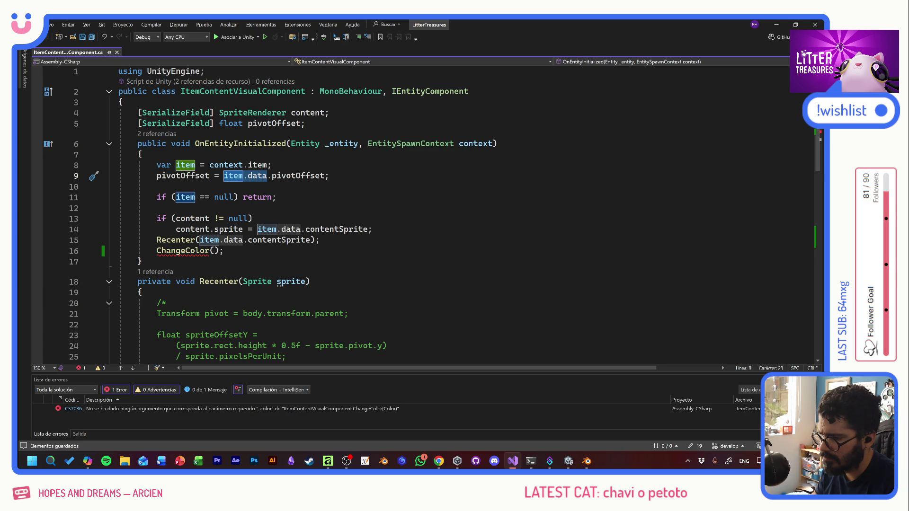
key(ctrl+c)
click(213, 251)
key(ctrl+v)
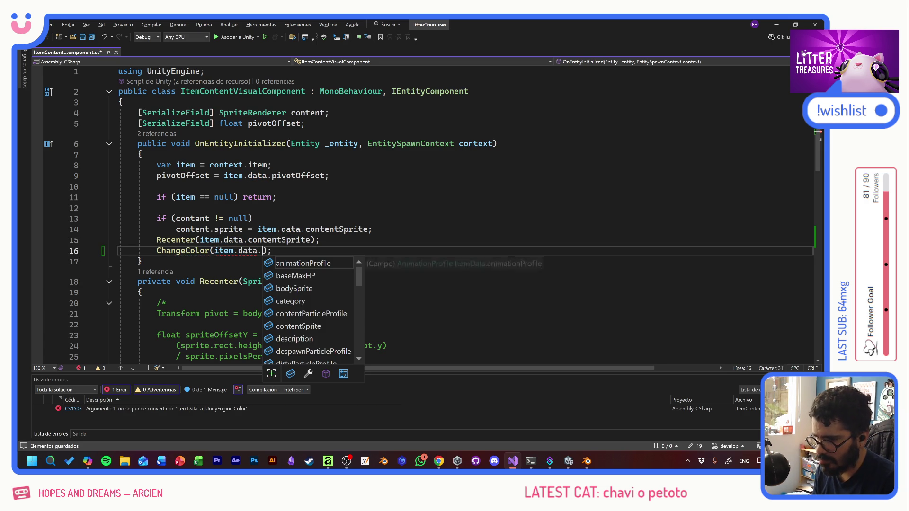
text(colo)
key(BackSpace)
key(BackSpace)
key(BackSpace)
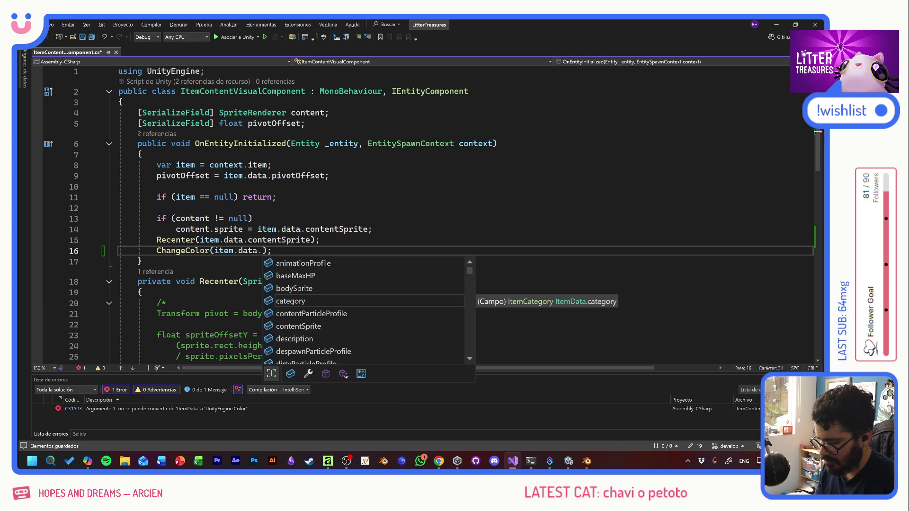
text(contentColo)
key(ctrl+s)
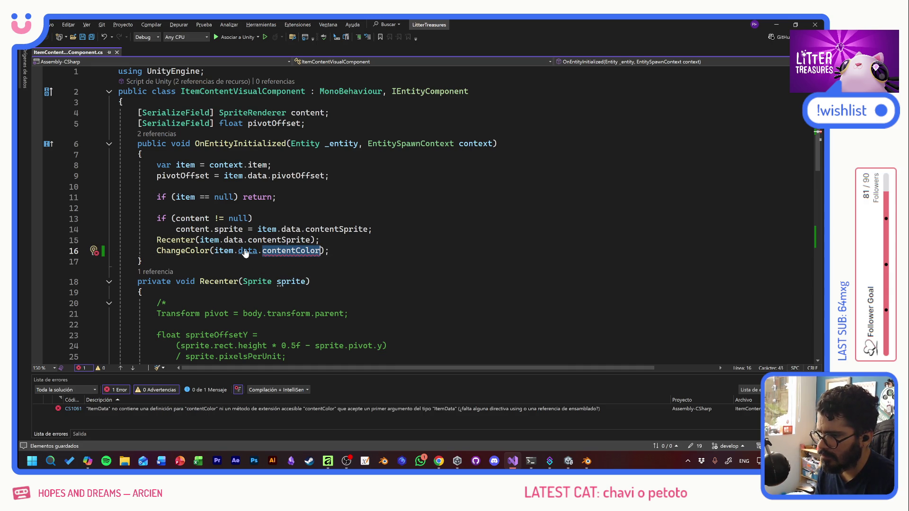
Follow item and its data field through to the ItemData definition
ctrl+click(219, 251)
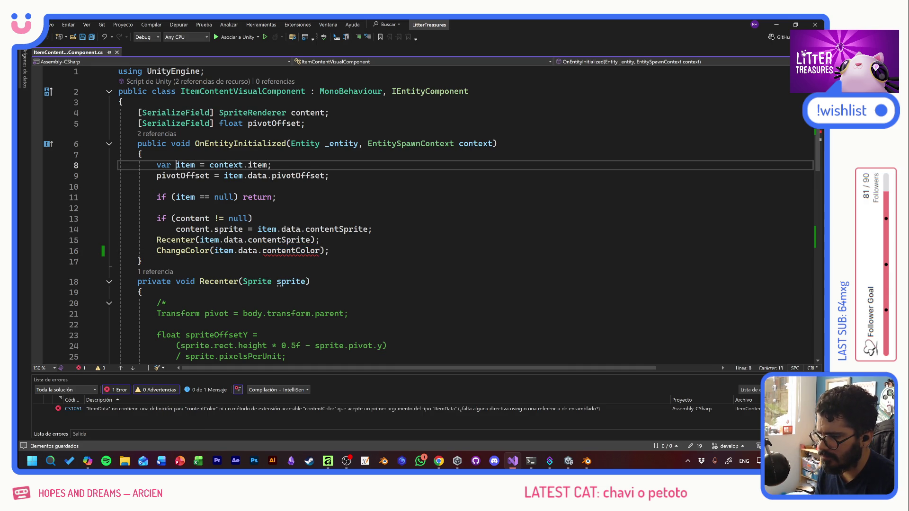
ctrl+click(247, 175)
ctrl+click(271, 145)
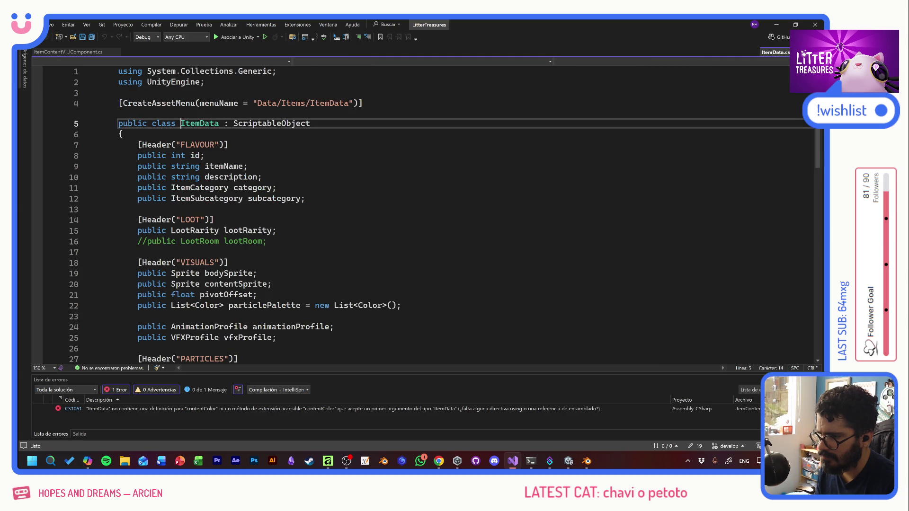
Find the contentSprite field in ItemData's VISUALS section
click(291, 198)
click(194, 220)
scroll(432, 215, down, 1)
scroll(426, 213, down, 1)
click(229, 199)
click(257, 209)
click(272, 220)
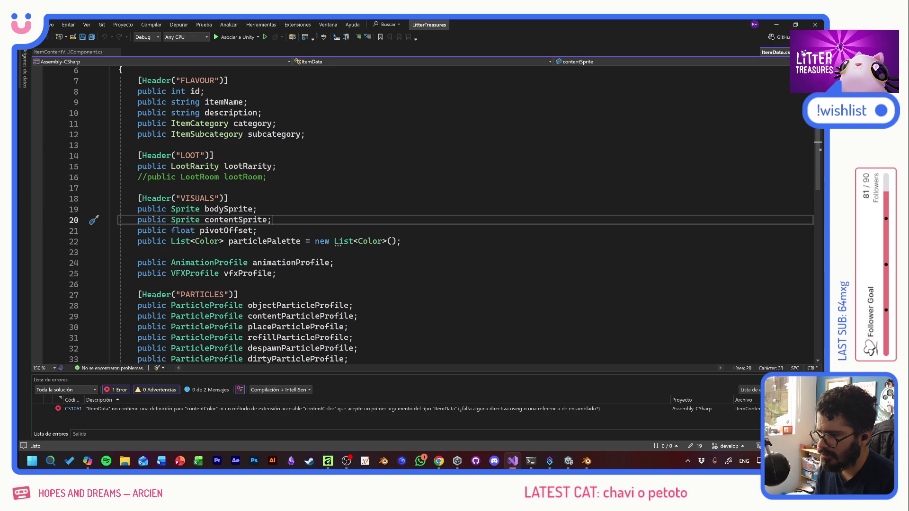
Add 'public Color contentColor;' below contentSprite, correct its casing, and save
key(Return)
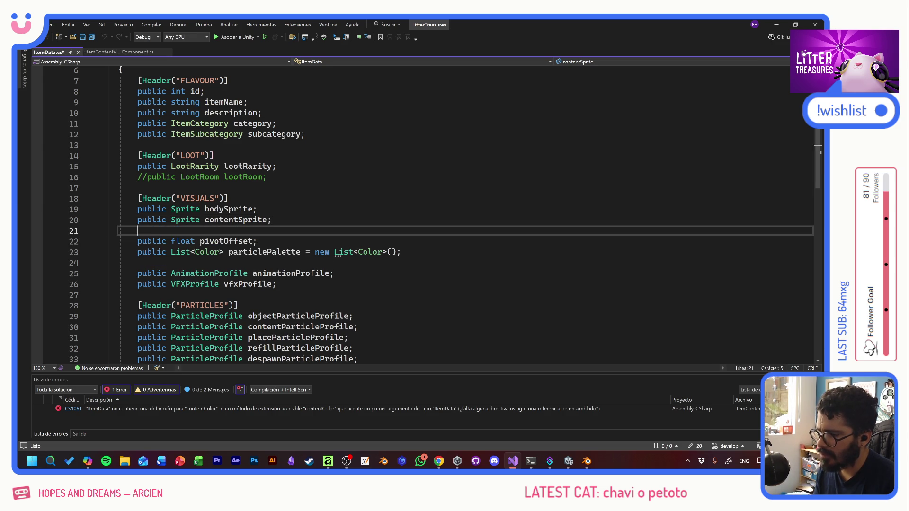
text(public)
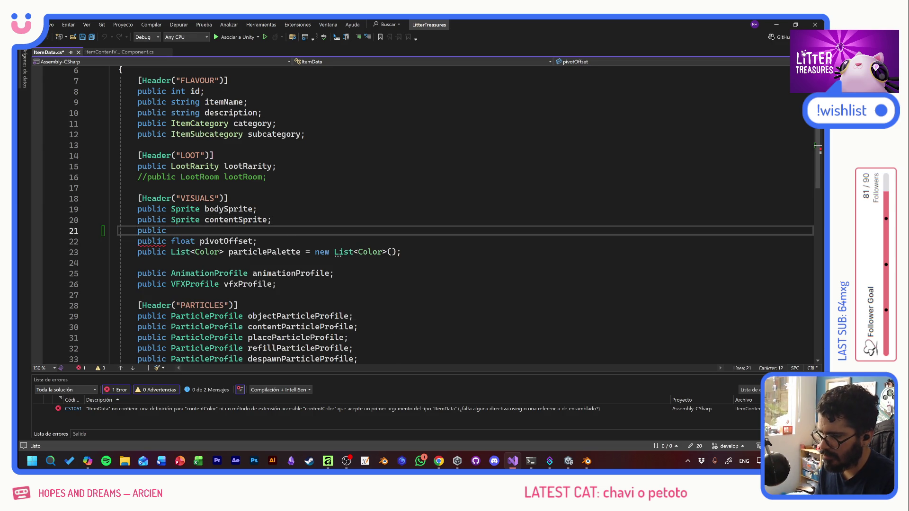
text( Color cont)
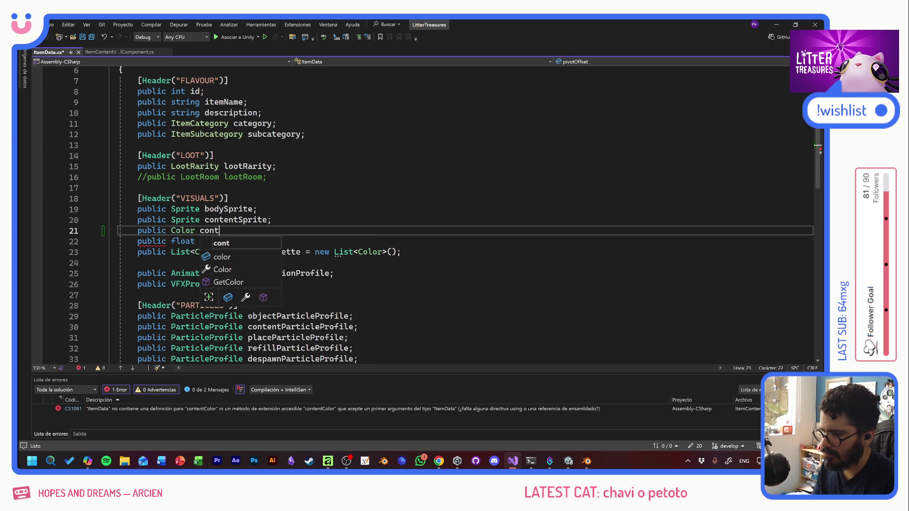
text(entCOlor;)
click(253, 230)
key(BackSpace)
text(olor;)
key(ctrl+s)
Check the new contentColor line, then return to Unity to recompile the scripts
click(272, 220)
click(258, 241)
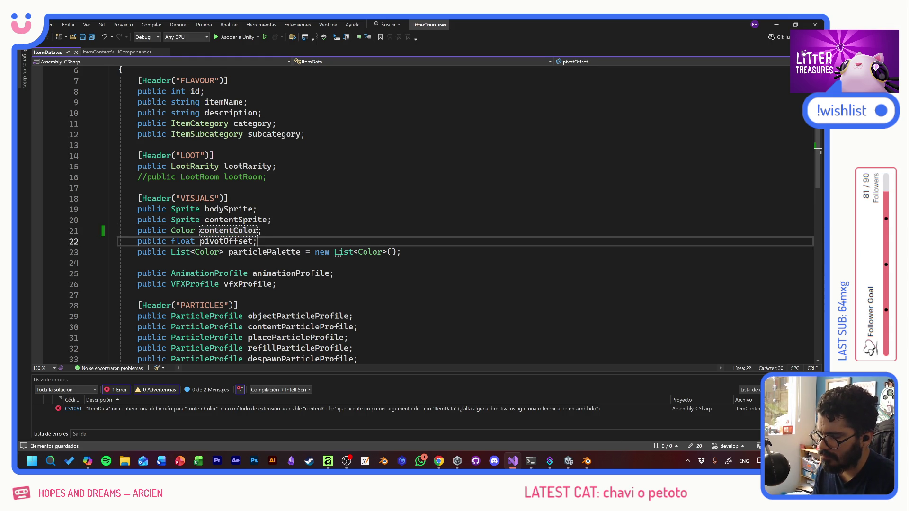
click(262, 230)
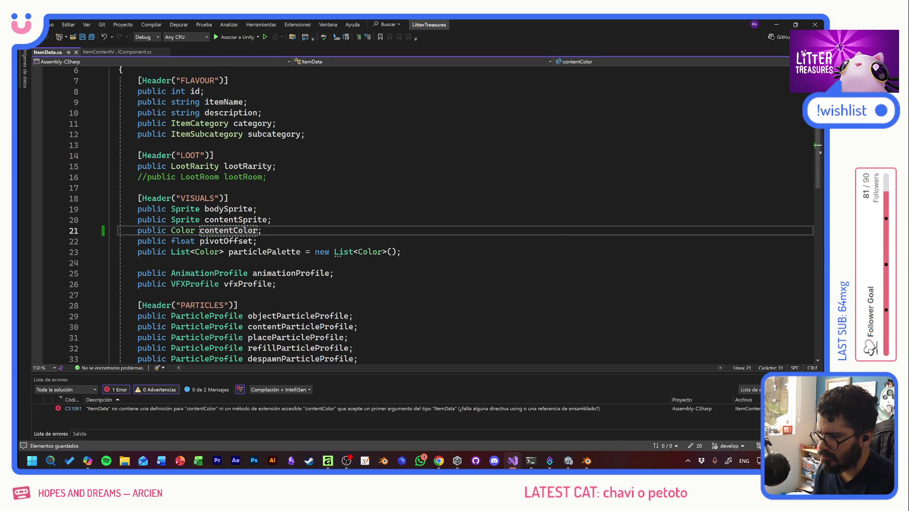
key(shift+Home)
key(shift+Home)
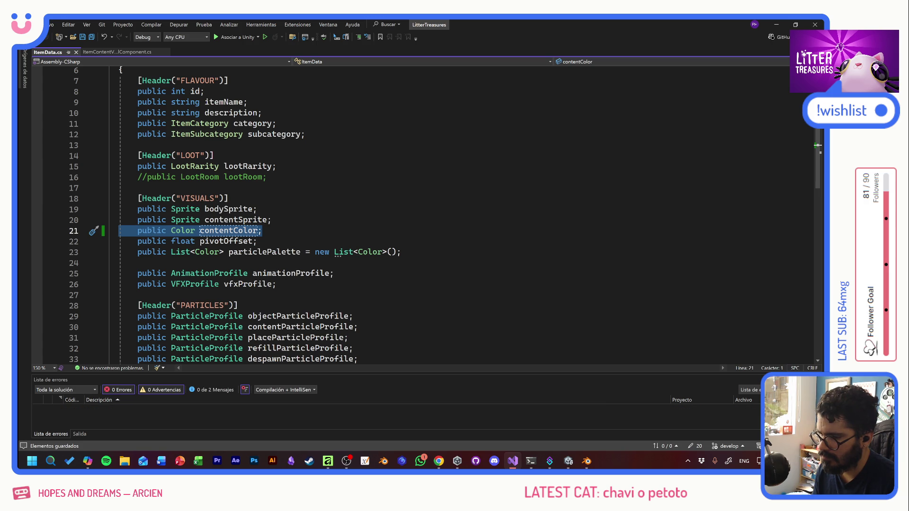
click(272, 219)
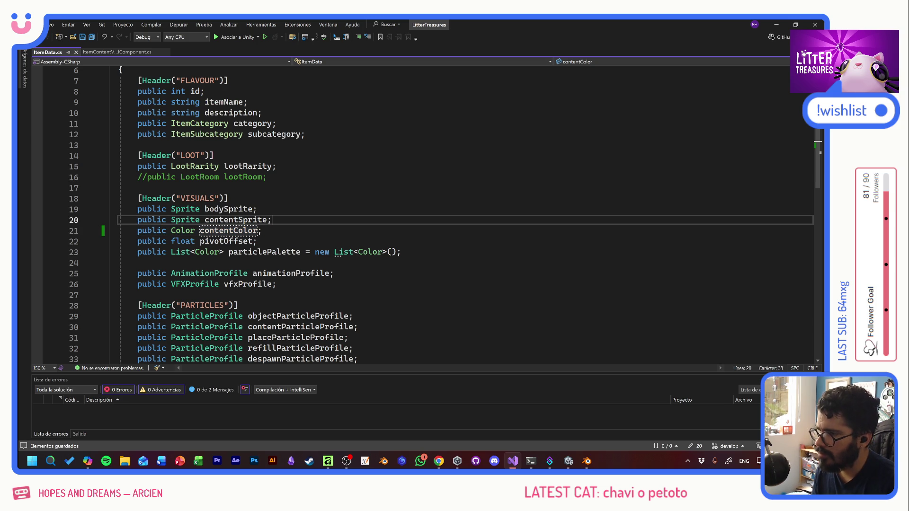
key(alt+Tab)
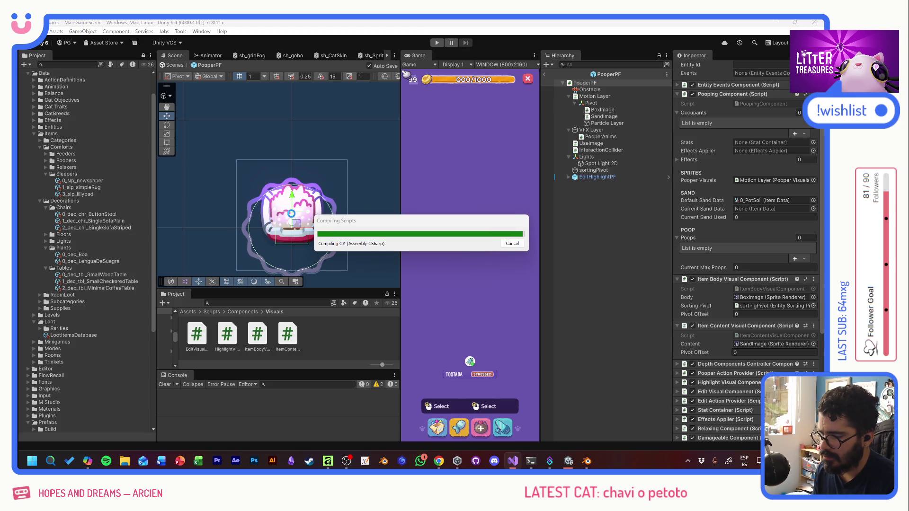
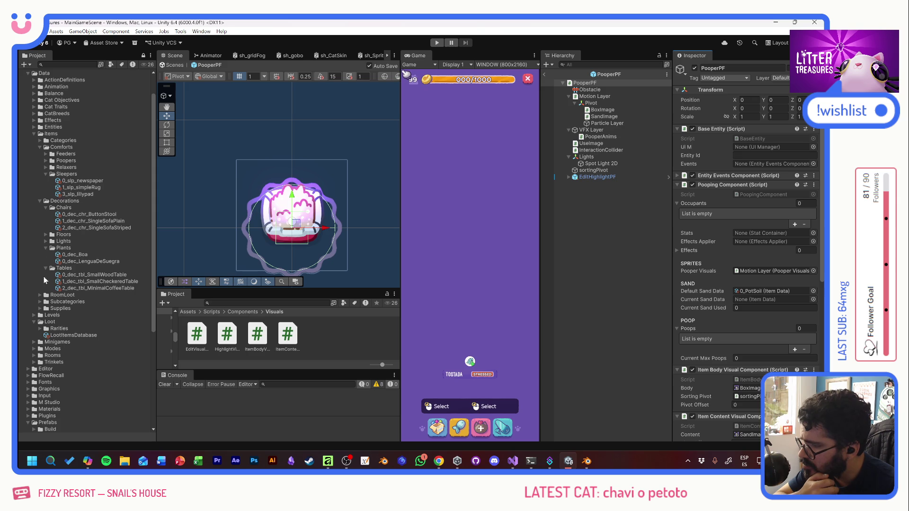
Give all eight Supplies food items a white content colour
click(39, 308)
click(75, 321)
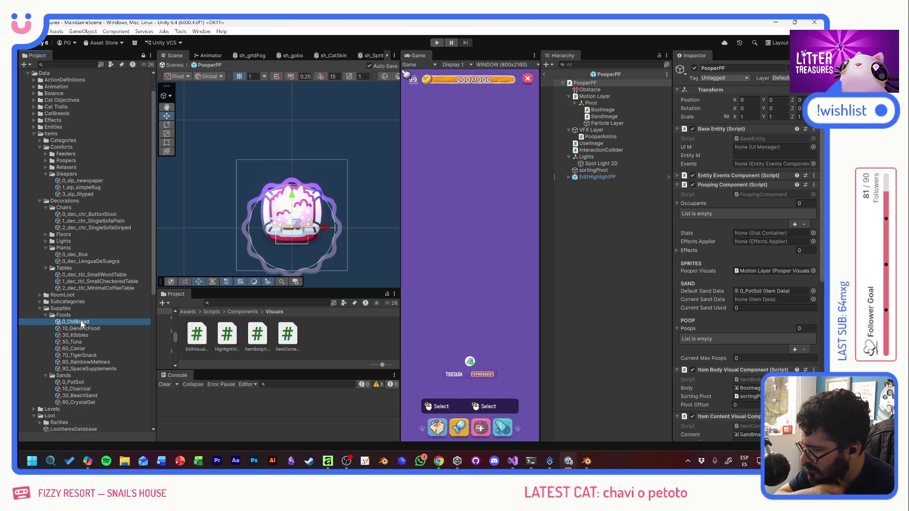
shift+click(95, 369)
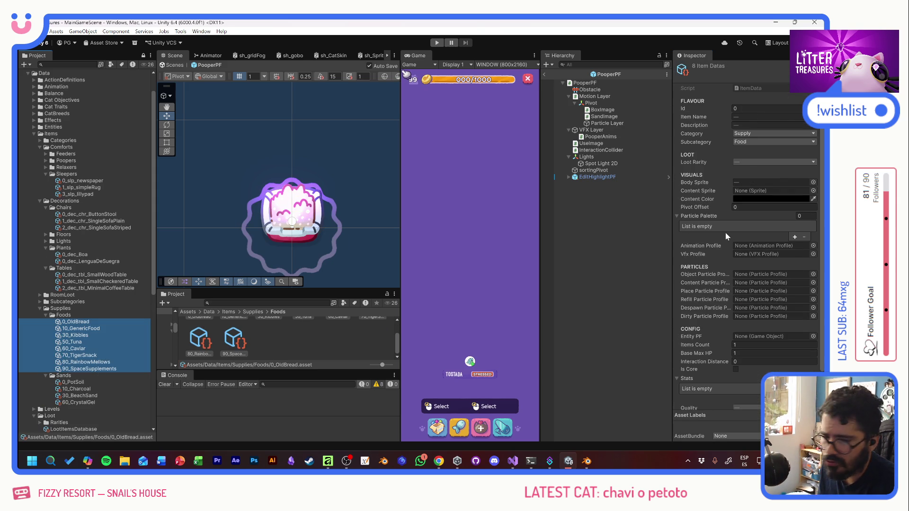
click(748, 199)
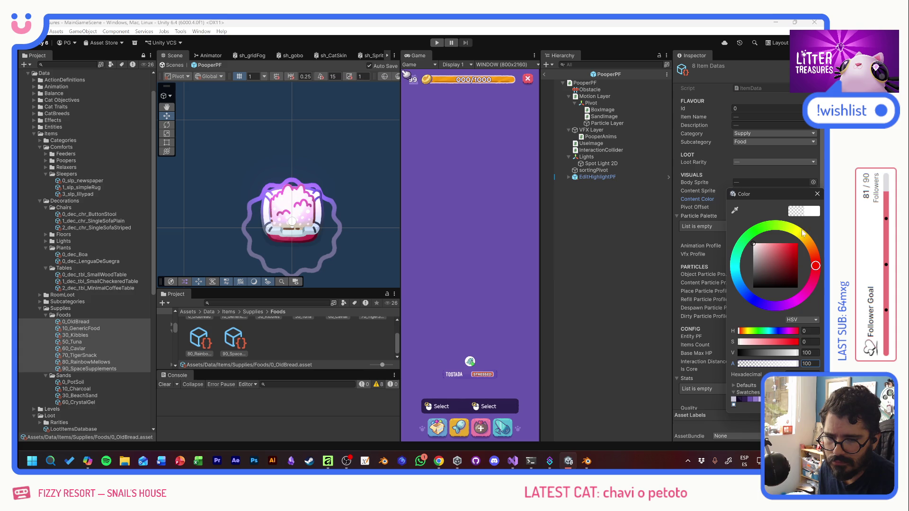
click(817, 194)
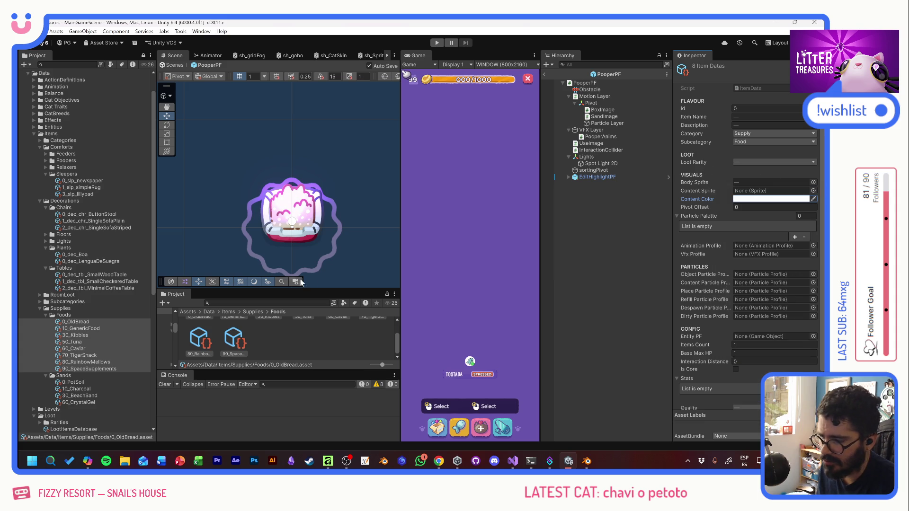
Check the Tuna and Tiger Snack food items' content colours
click(121, 328)
click(109, 335)
click(109, 342)
click(110, 356)
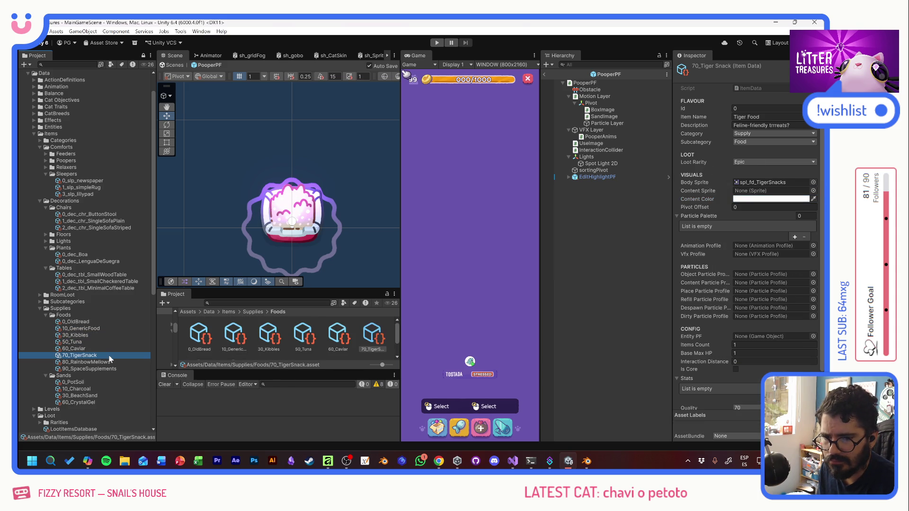
Set 0_PotSoil's content colour to a muted brown (H 26, S 49, V 47)
click(74, 382)
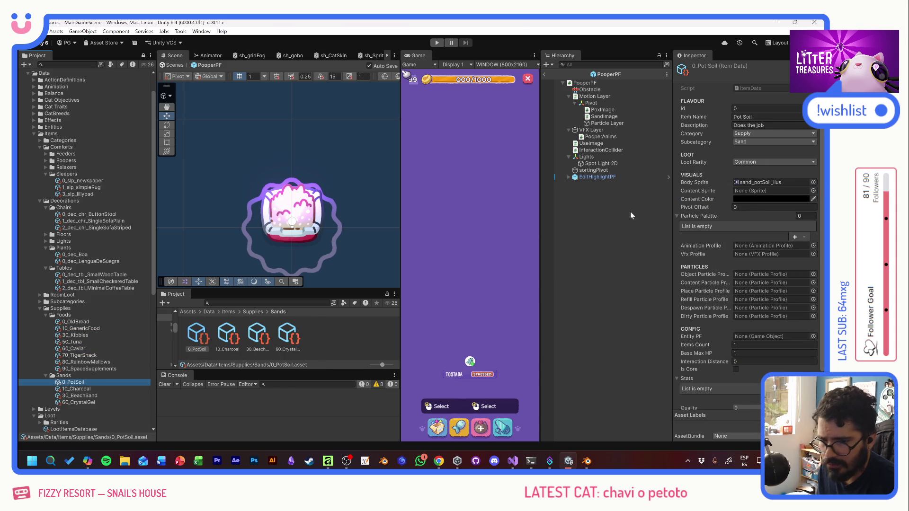
click(753, 198)
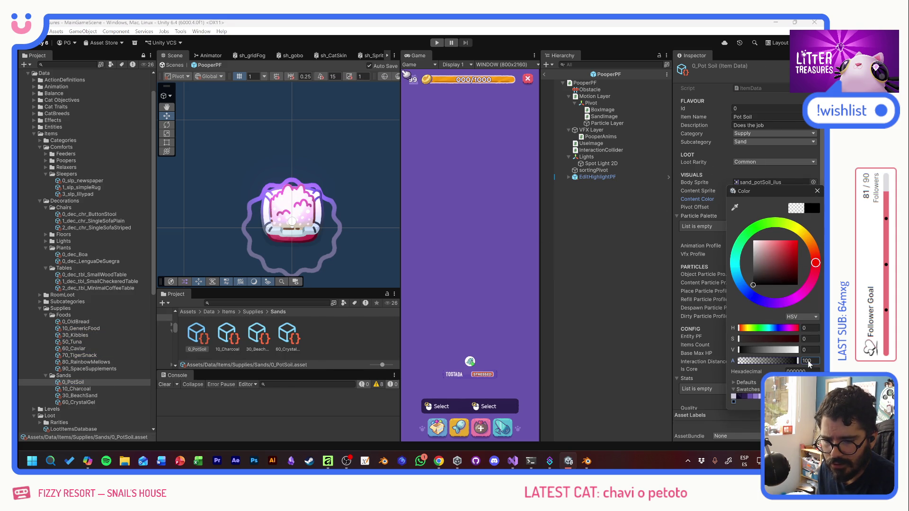
drag(790, 265, 775, 255)
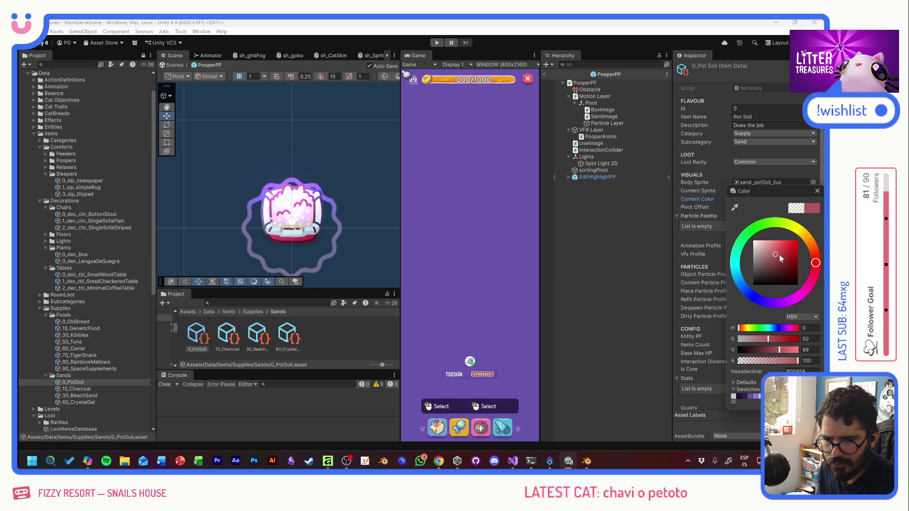
click(814, 255)
click(786, 249)
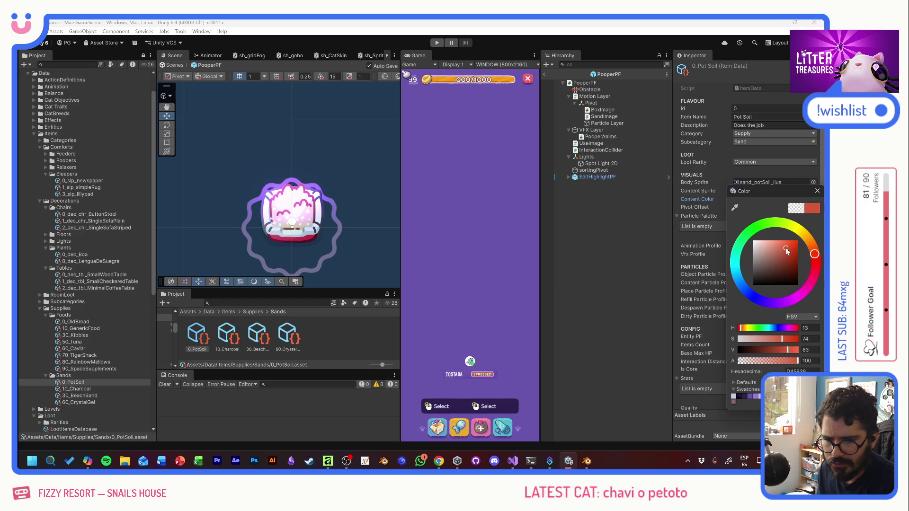
drag(784, 260, 774, 265)
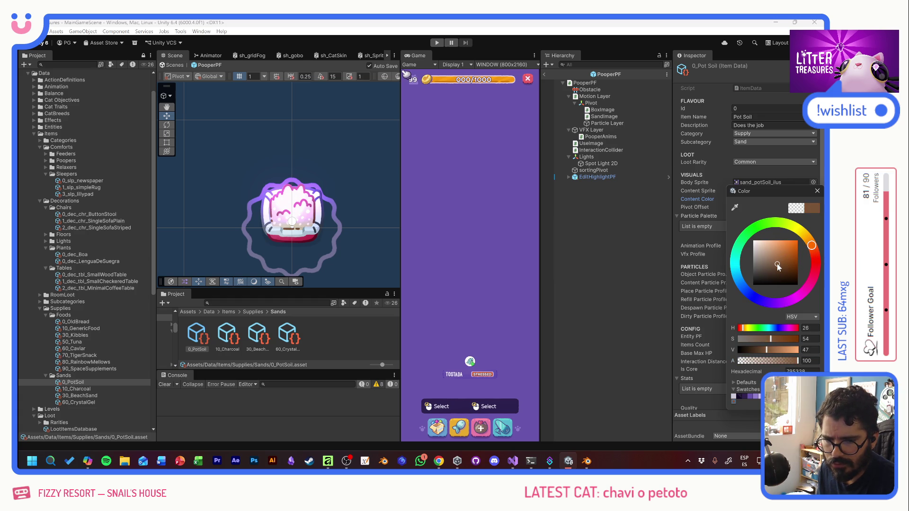
click(817, 191)
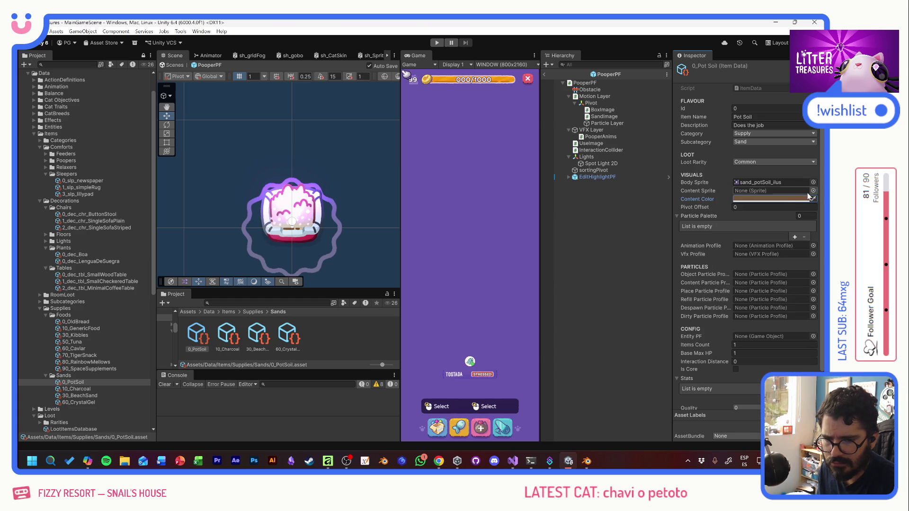
Give 10_Charcoal a fully opaque dark grey content colour
click(76, 389)
click(766, 198)
drag(760, 280, 757, 273)
drag(782, 363, 801, 364)
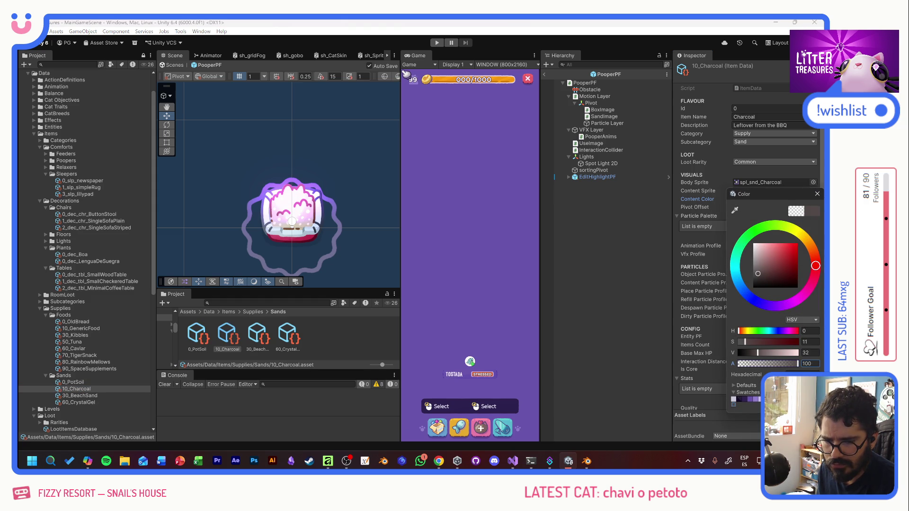
click(817, 194)
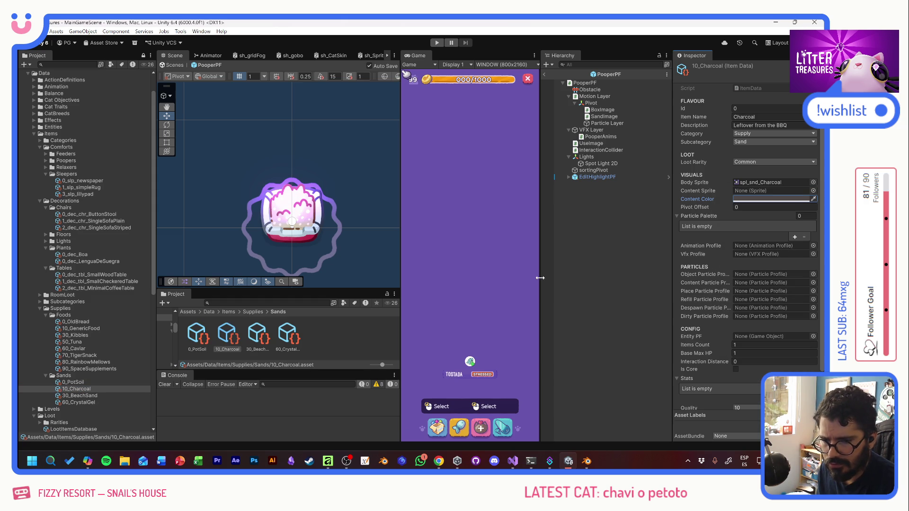
Give 30_BeachSand a fully opaque white content colour
click(89, 396)
click(743, 198)
drag(767, 260, 753, 243)
drag(775, 365, 820, 361)
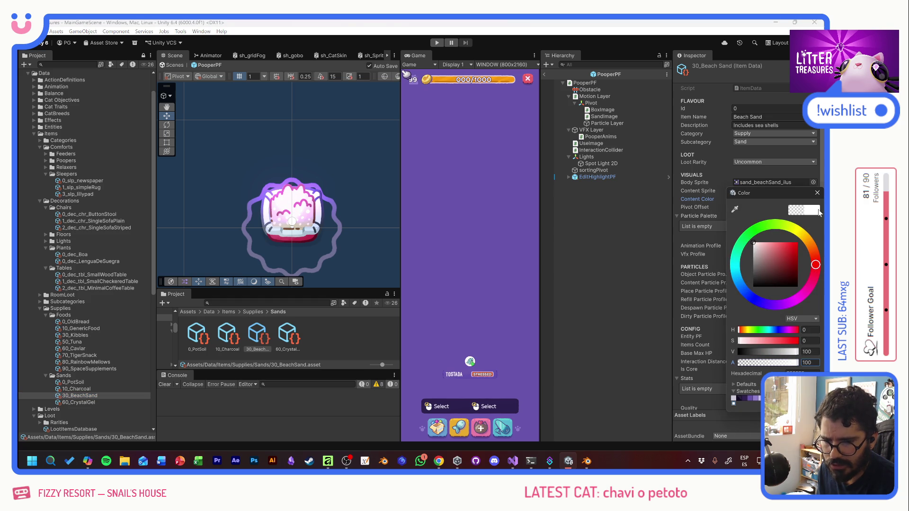
click(818, 192)
Give 60_CrystalGel a fully opaque light blue content colour (H 204, S 60, V 100)
click(93, 403)
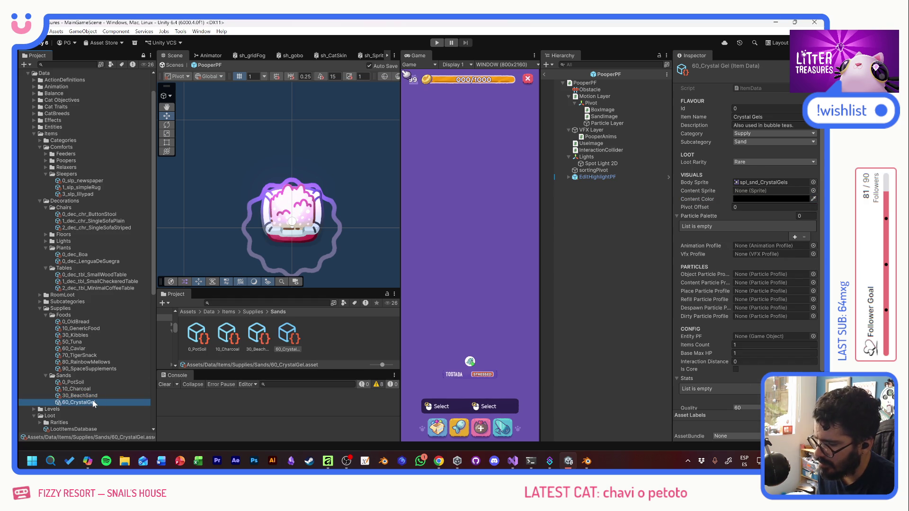
click(770, 199)
click(738, 280)
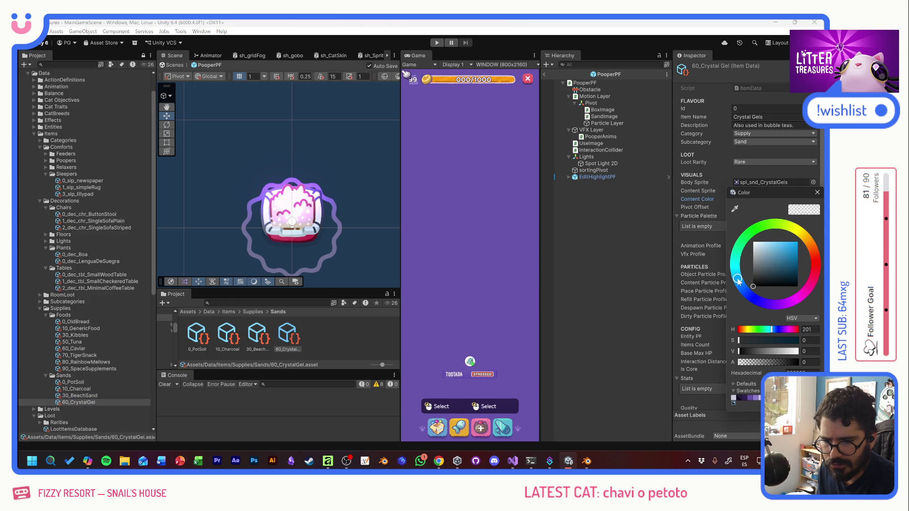
click(780, 242)
click(778, 363)
click(817, 192)
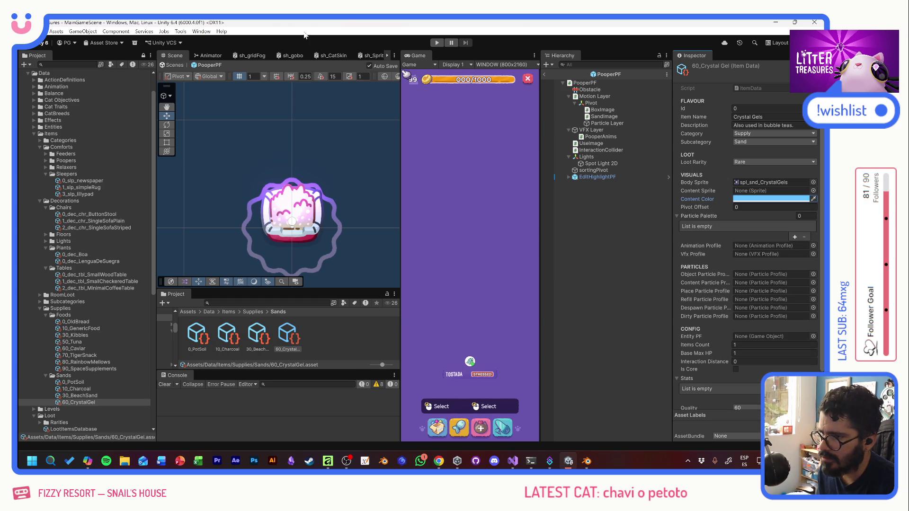
Run the game to test the sand tints, then stop play mode
click(436, 43)
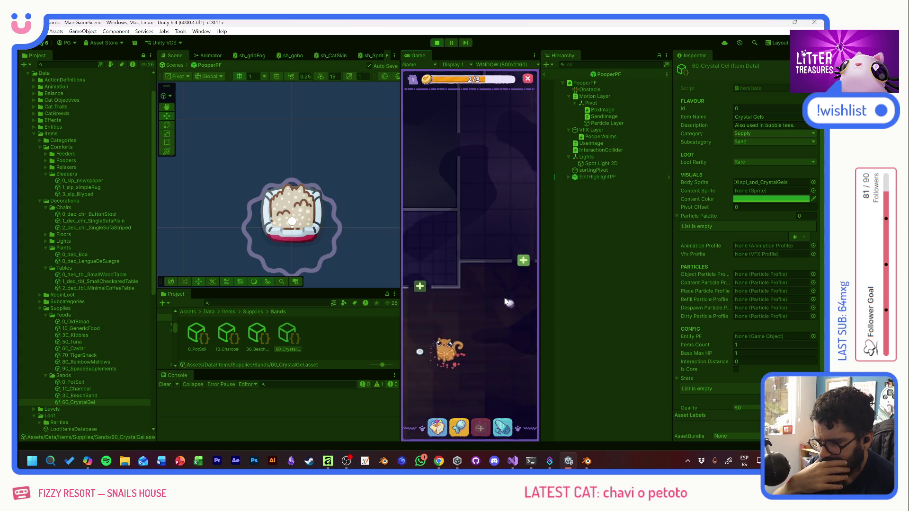
mouse_move(447, 228)
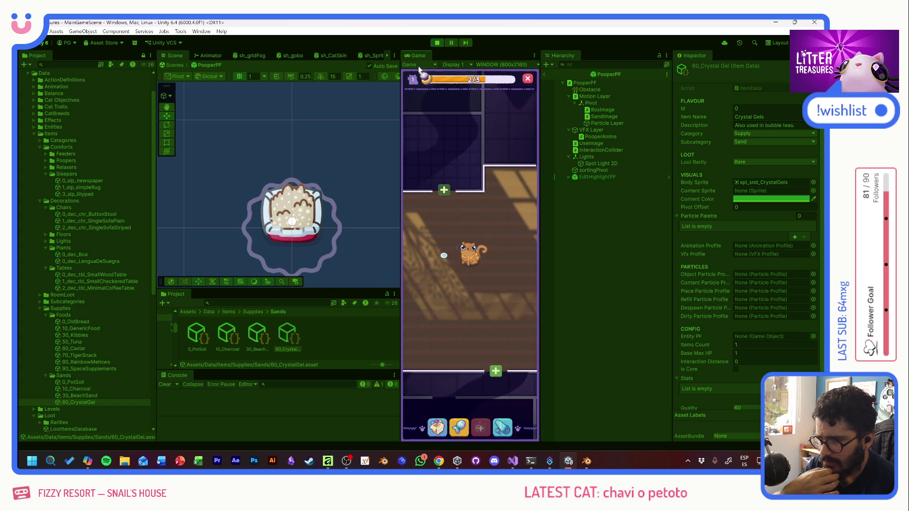
click(437, 43)
Confirm all eight food items share a white content colour
click(76, 322)
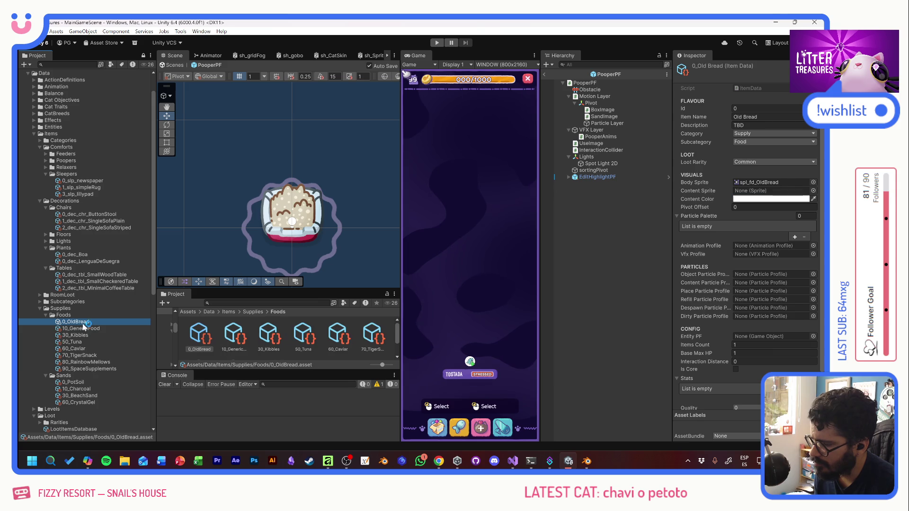
shift+click(94, 369)
click(769, 199)
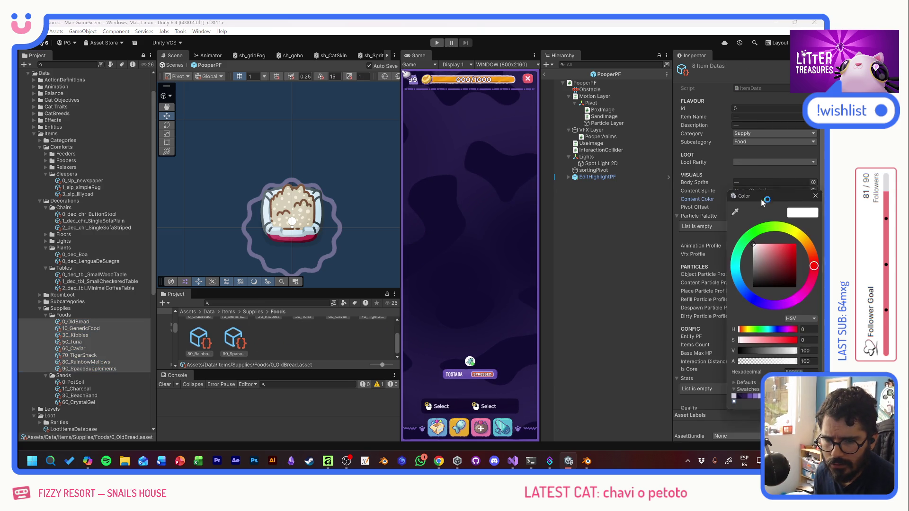
click(817, 193)
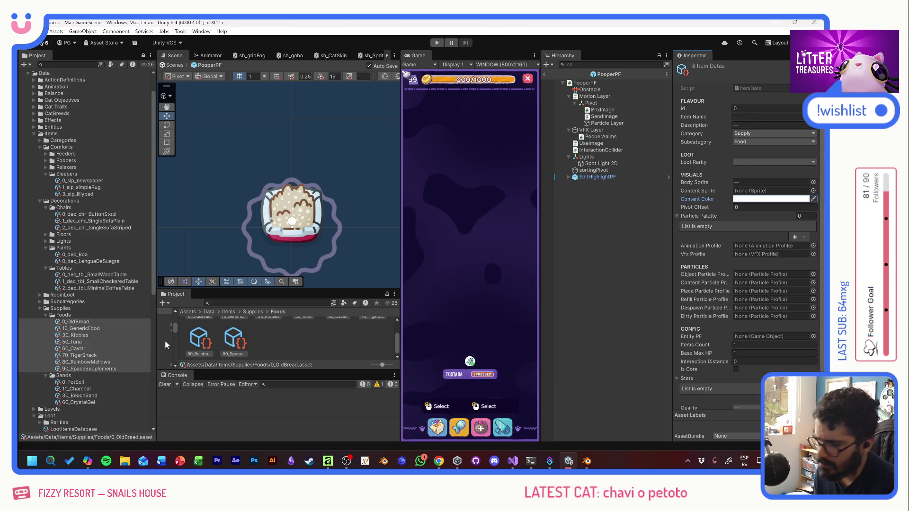
Verify Kitty Kibbles and Old Bread individually keep a white content colour
click(104, 322)
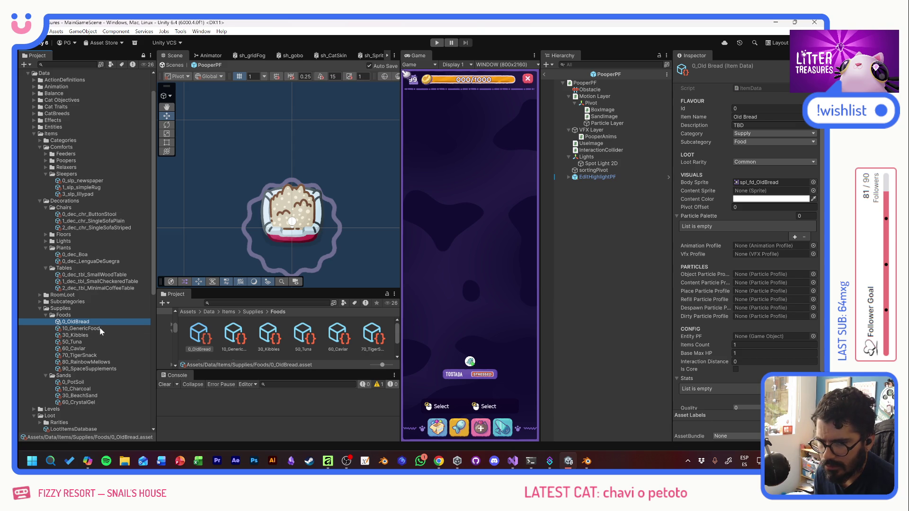
click(100, 337)
click(99, 323)
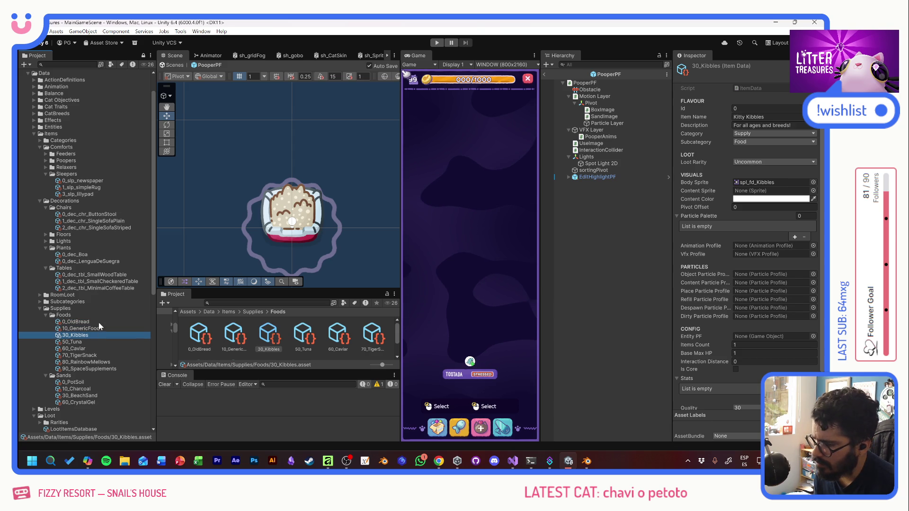
click(743, 200)
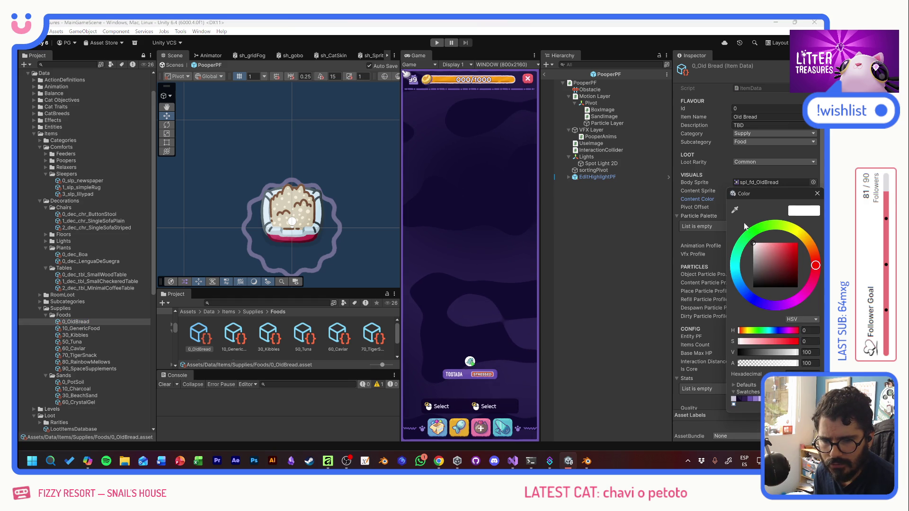
click(817, 194)
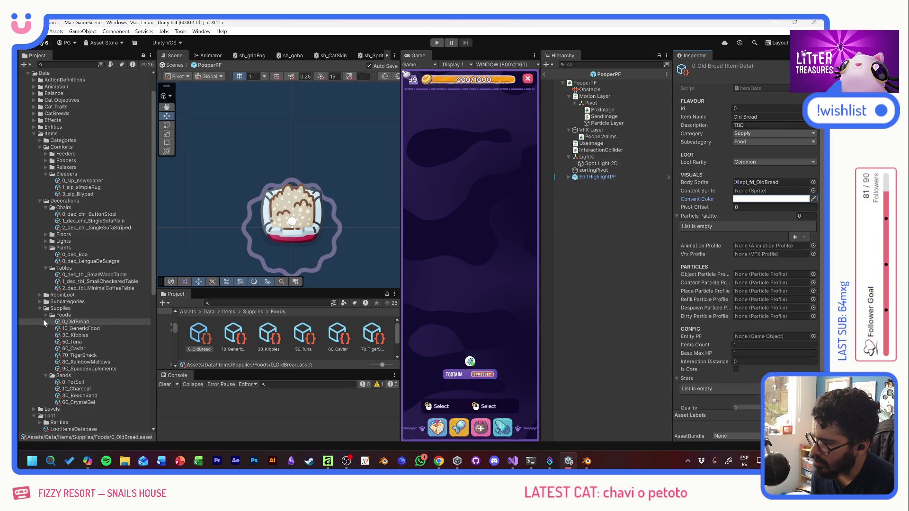
key(alt+Tab)
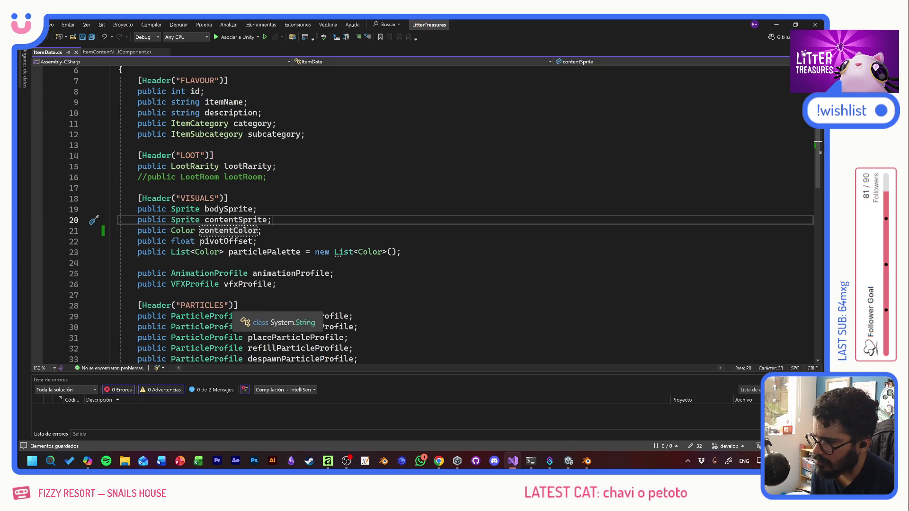
Review where contentSprite and contentColor are used in ItemContentVisualComponent.cs
click(120, 52)
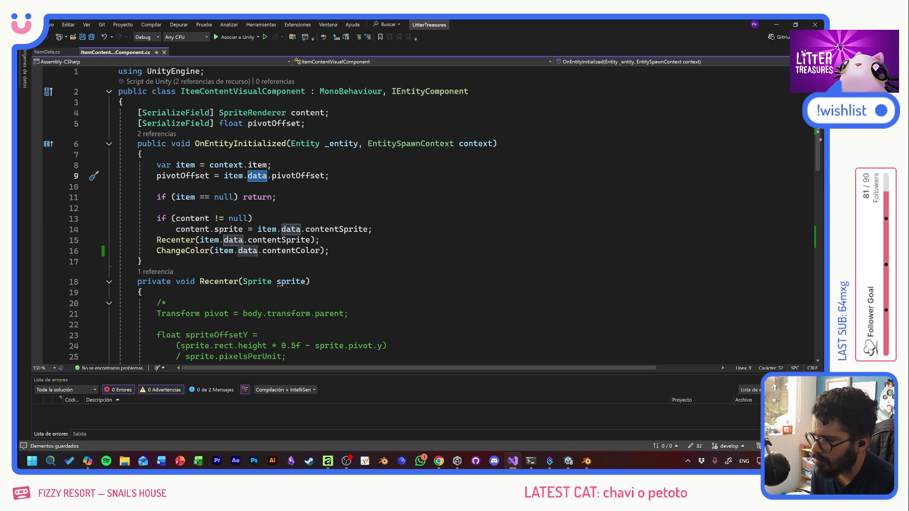
click(157, 186)
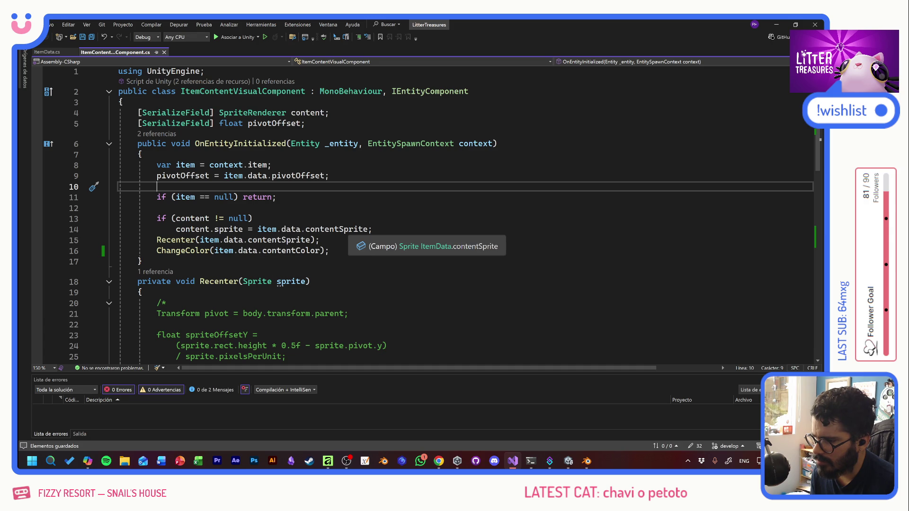
click(339, 230)
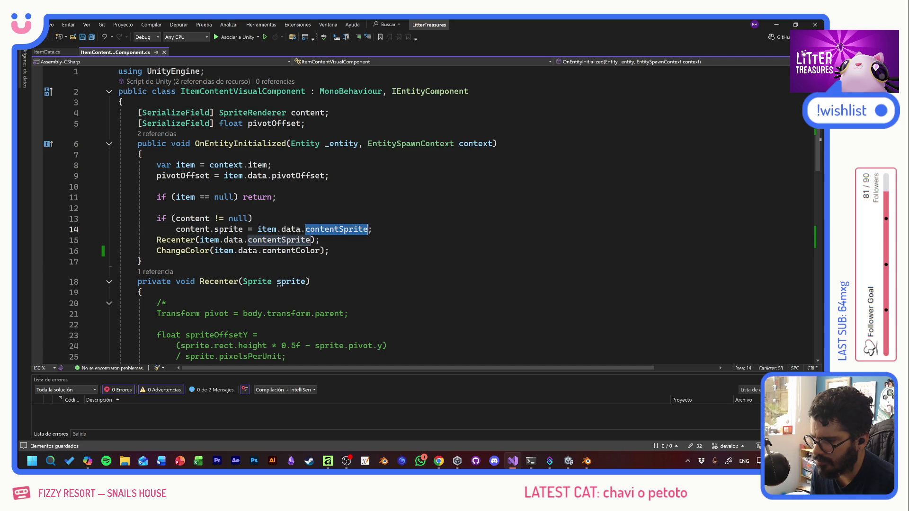
click(320, 250)
key(End)
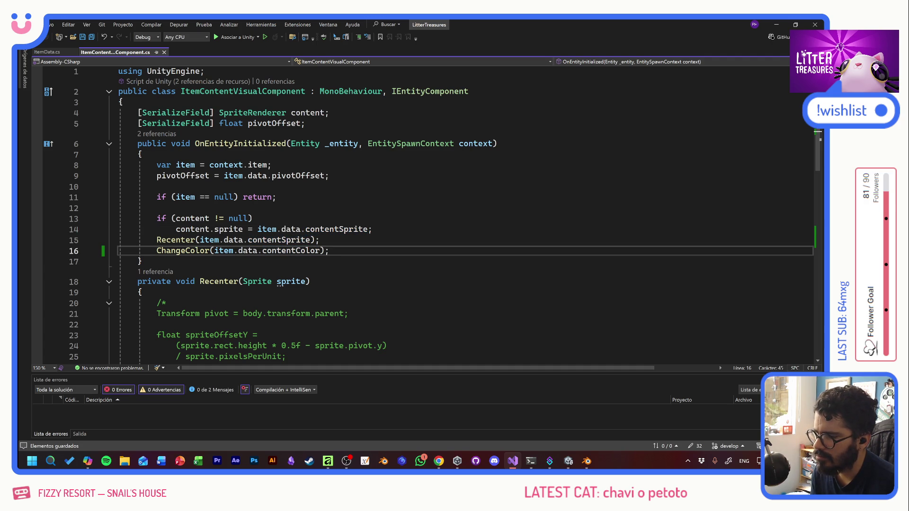
scroll(426, 213, down, 8)
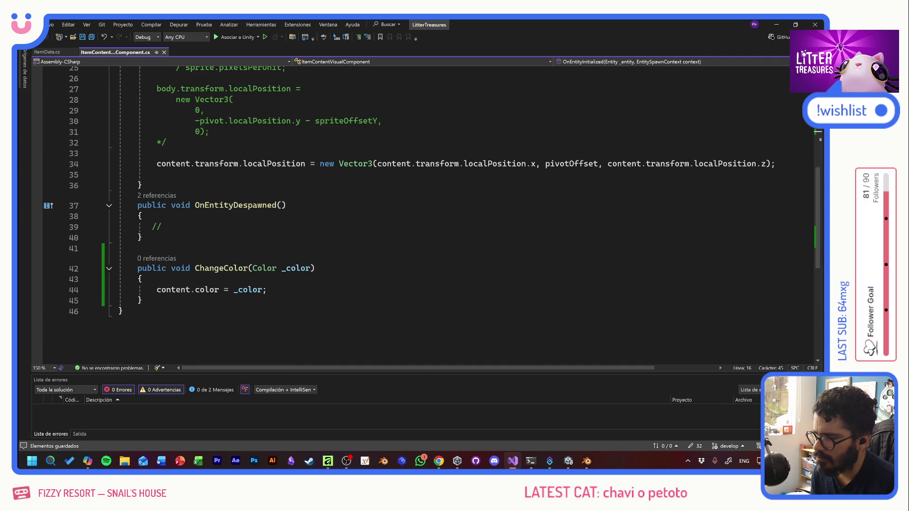
Add Debug.Log(_color); at the top of ChangeColor and save the script
click(143, 278)
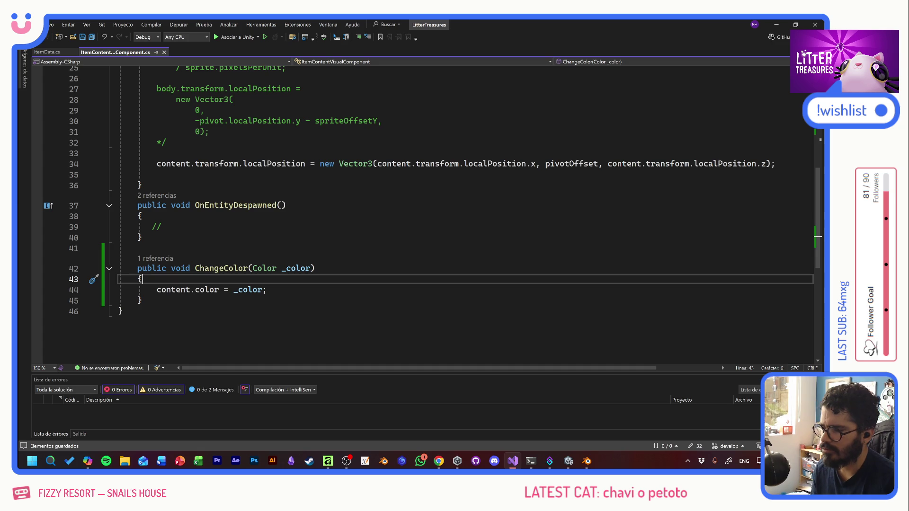
key(Return)
text(Debug.Lo)
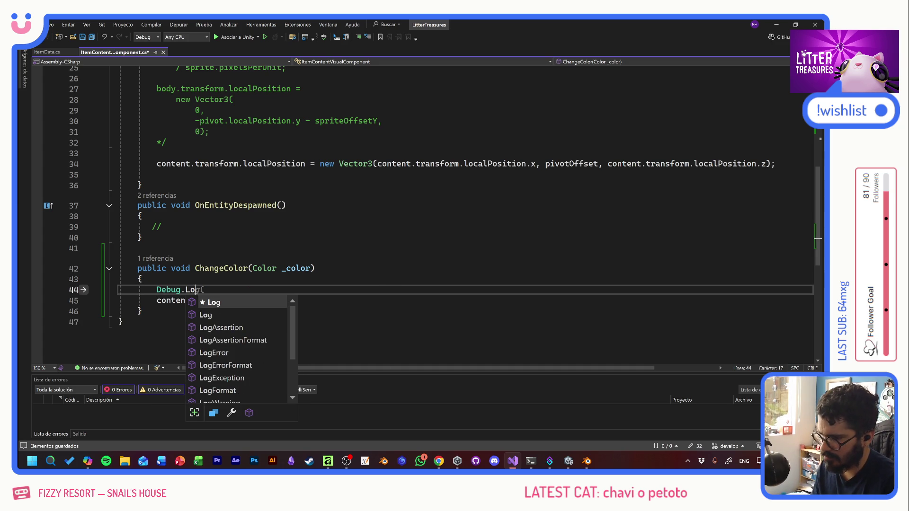
text(g(_color);)
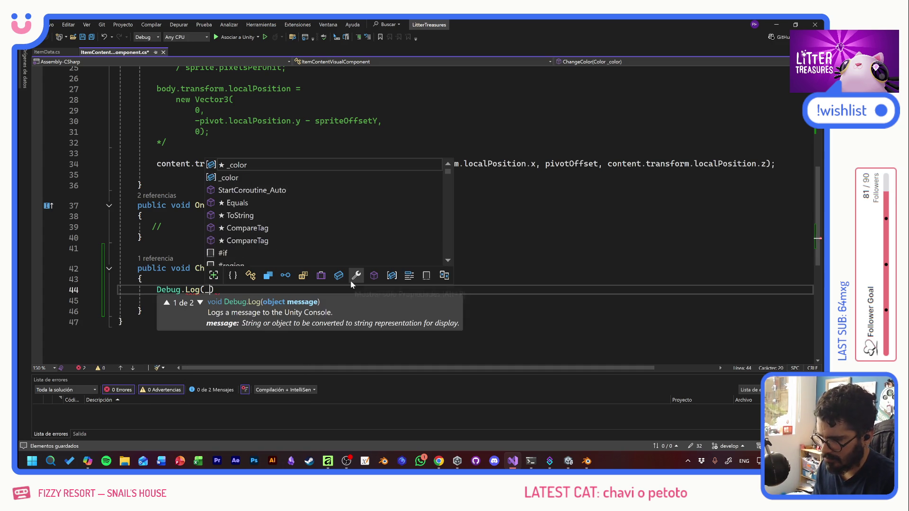
key(ctrl+s)
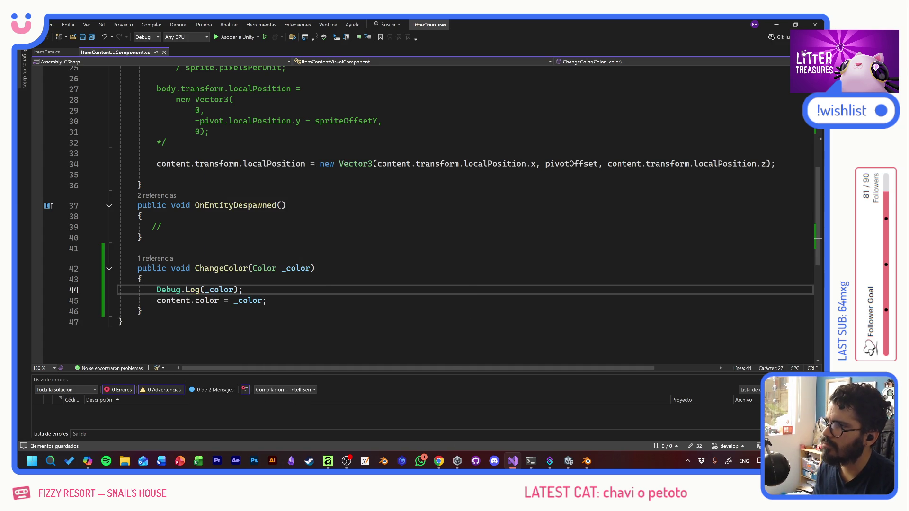
key(alt+Tab)
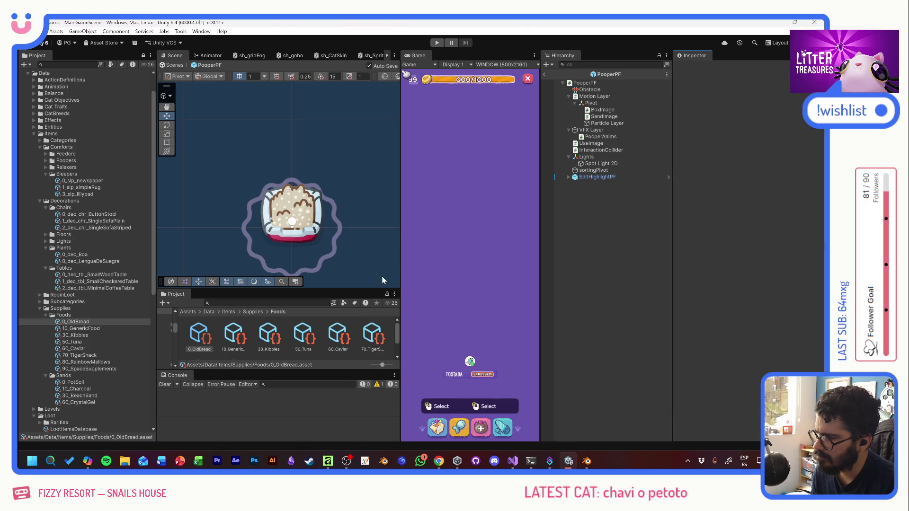
Play-test a food refill, seeing the colour logged as RGBA(0, 0, 0, 0), then stop
click(437, 43)
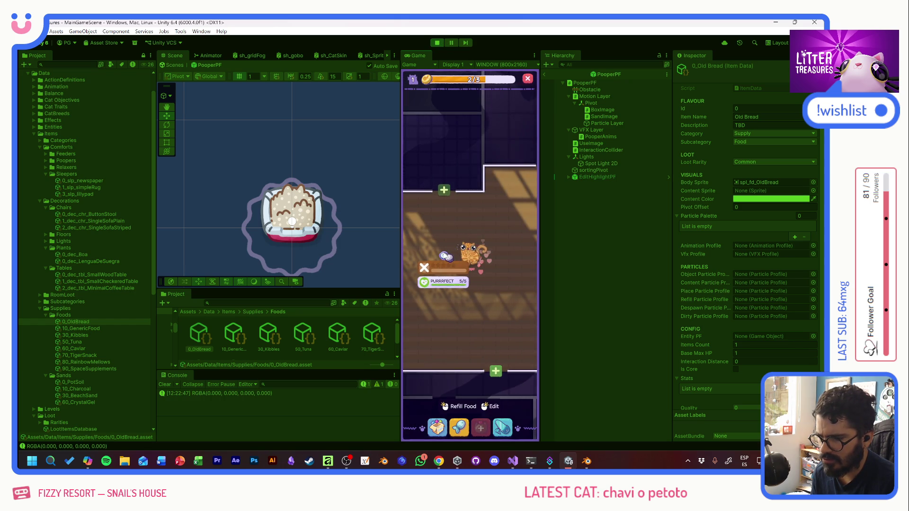
click(445, 234)
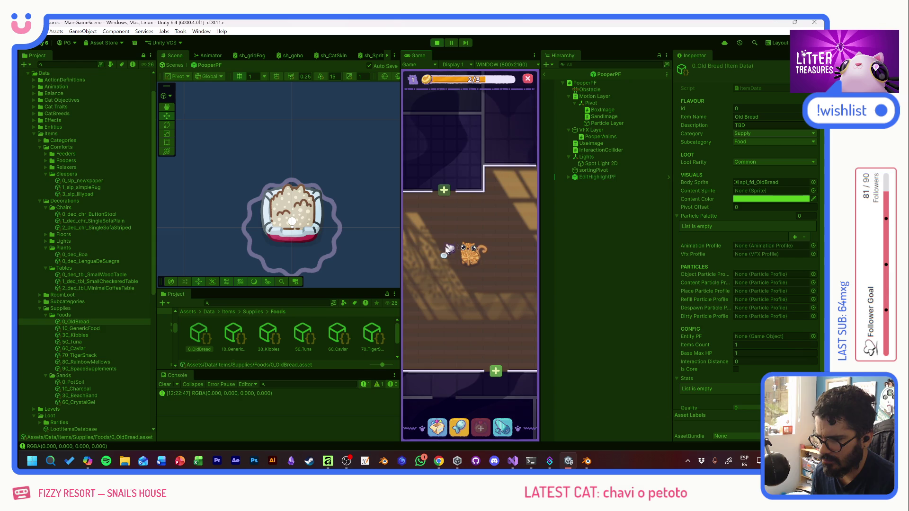
click(437, 43)
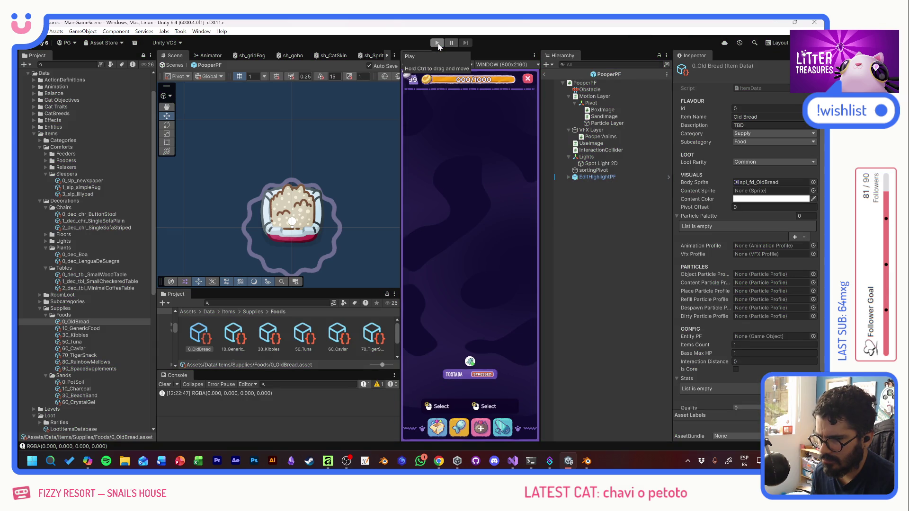
key(alt+Tab)
scroll(426, 213, up, 5)
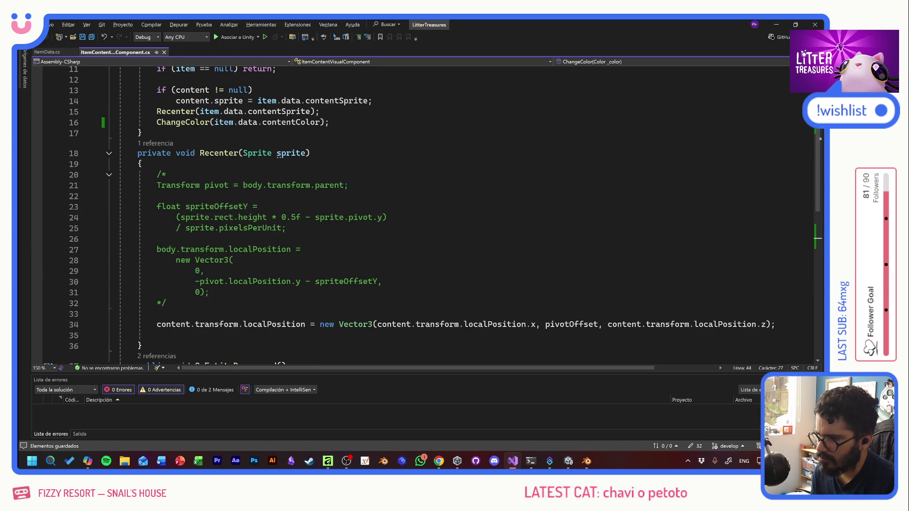
Delete the ChangeColor(item.data.contentColor) call on line 16 and save
scroll(350, 229, up, 4)
click(336, 229)
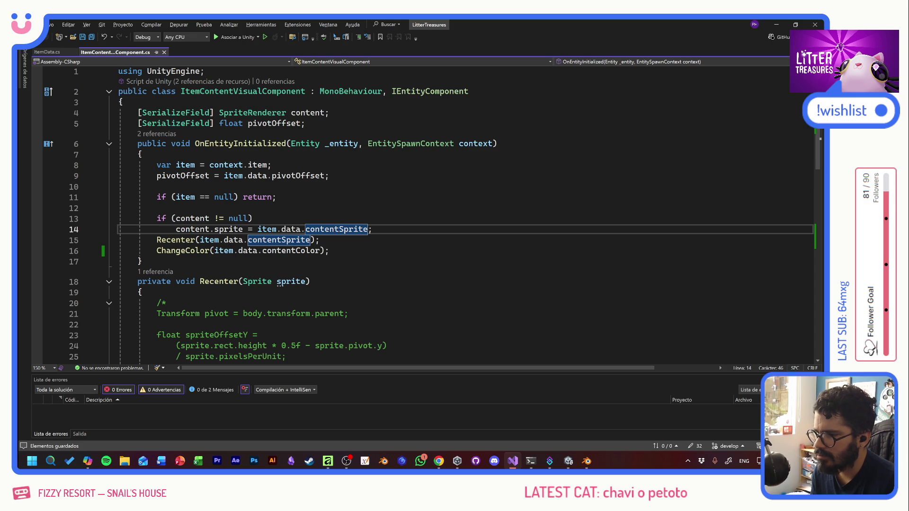
drag(312, 123, 253, 218)
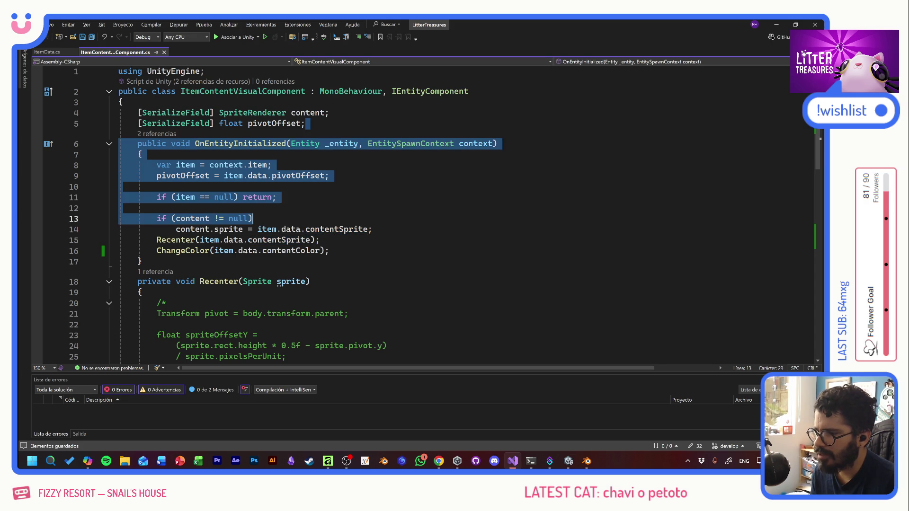
click(157, 208)
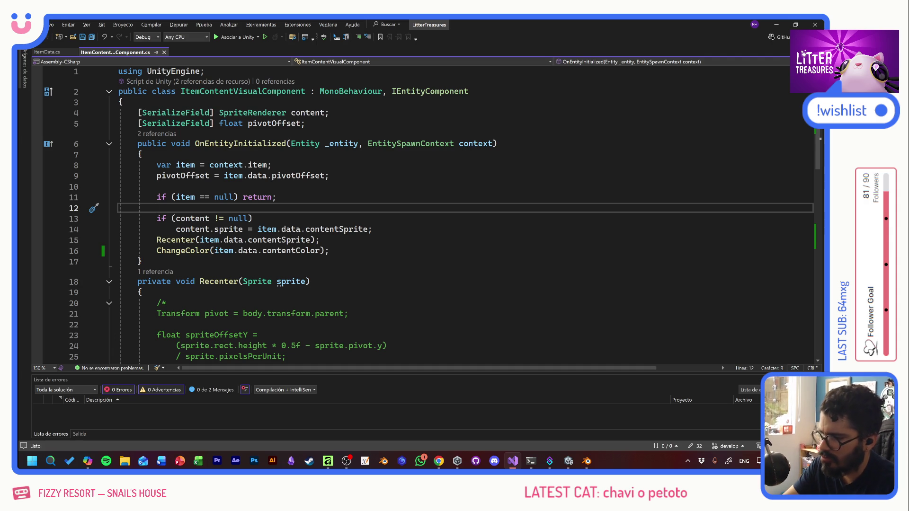
click(329, 251)
key(shift+Up)
key(BackSpace)
key(ctrl+s)
Return to the Unity MainGameScene window
key(alt+shift+Tab)
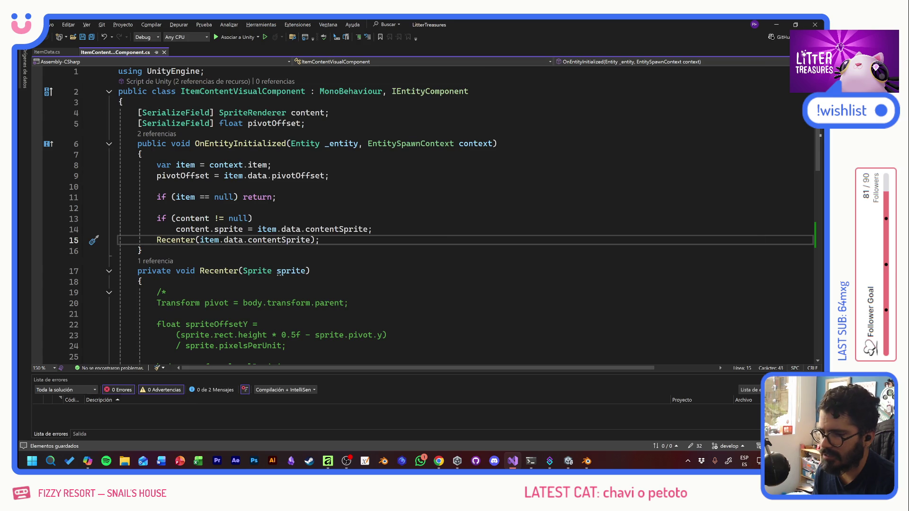
key(alt+shift+Tab)
key(alt+Tab)
key(Tab)
key(Tab)
key(shift+Tab)
key(shift+Tab)
key(shift+Tab)
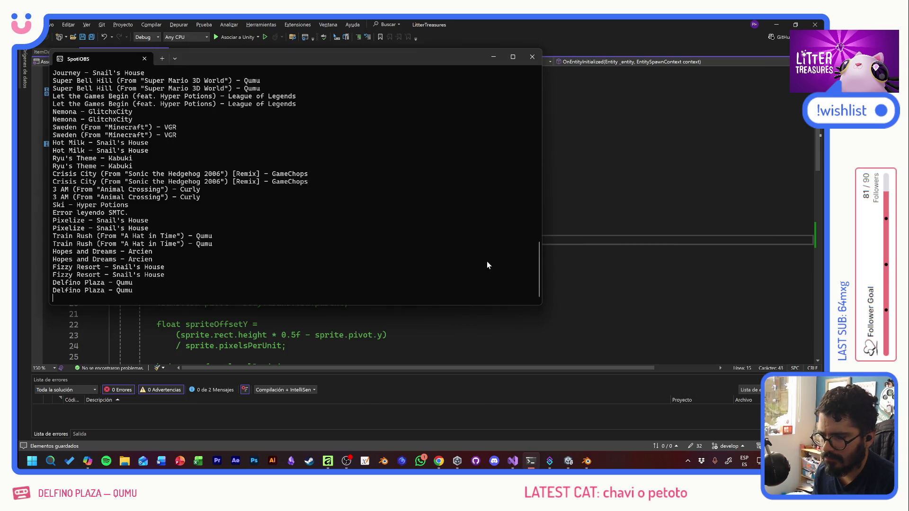
key(alt+Tab)
key(alt+Tab)
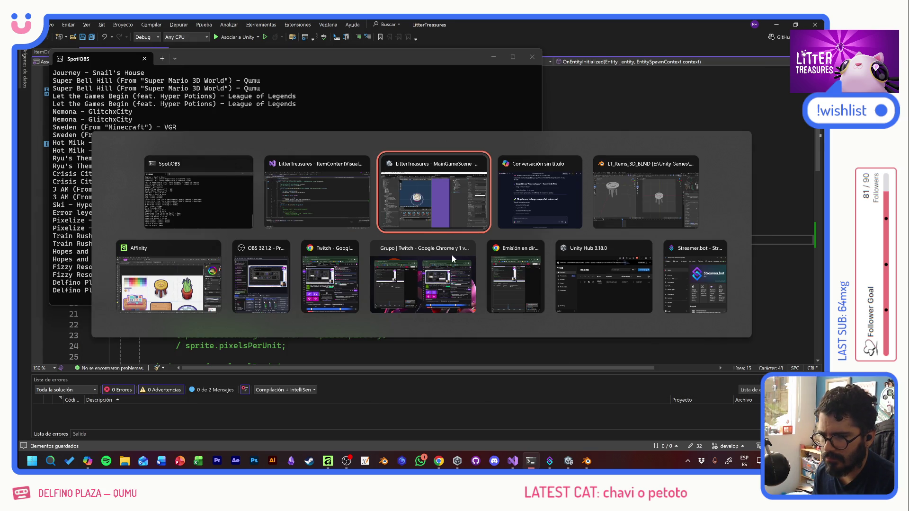
click(444, 201)
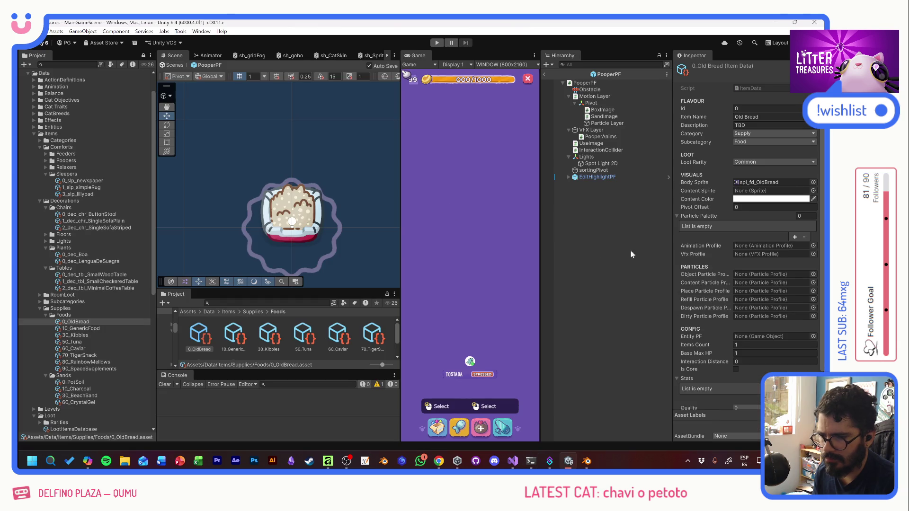
Collapse PooperPF's Inspector components and open PoopingComponent.cs from its Script field
click(585, 83)
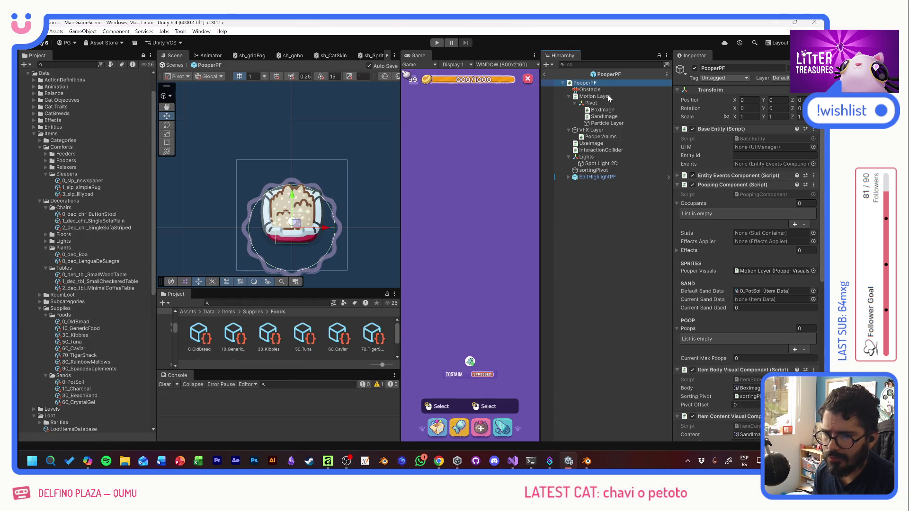
click(678, 185)
click(677, 193)
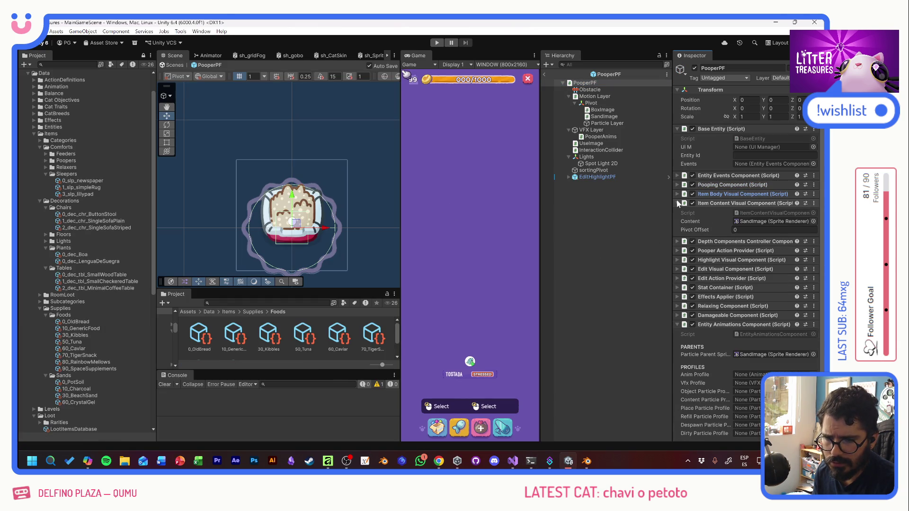
click(677, 202)
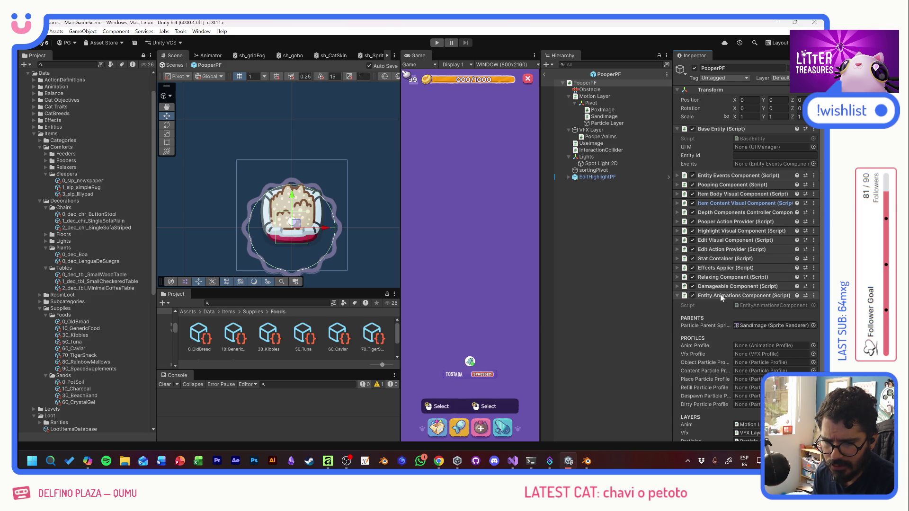
scroll(716, 304, down, 2)
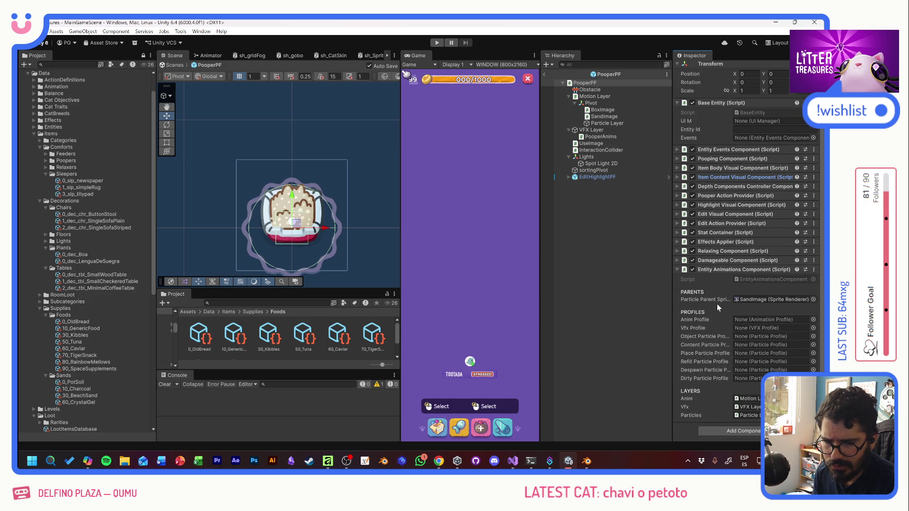
click(721, 270)
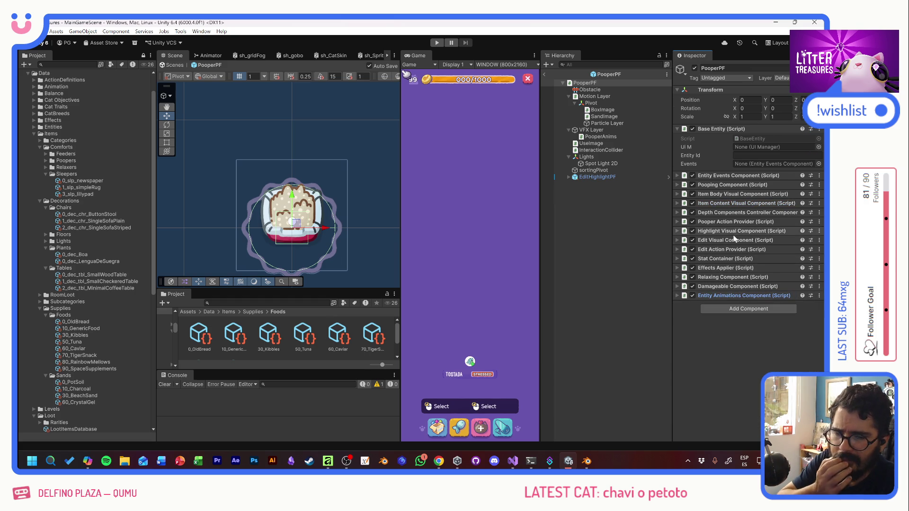
click(677, 185)
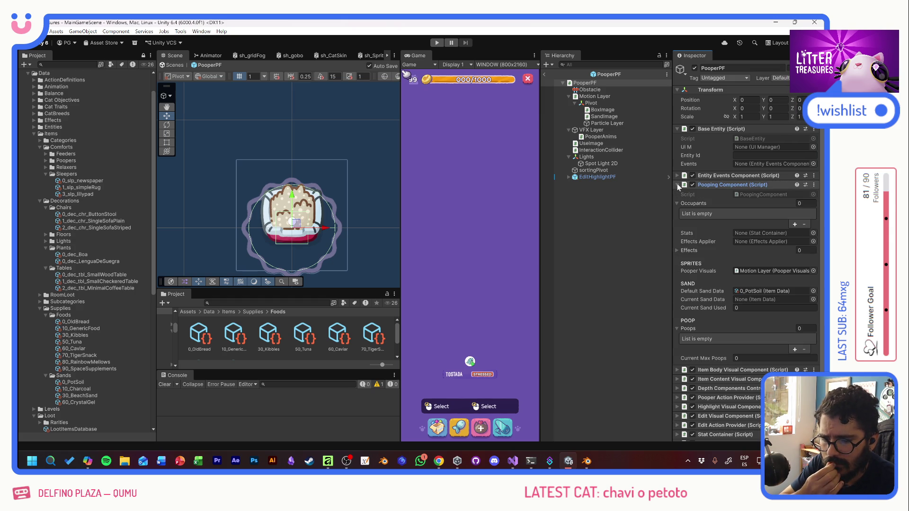
double_click(751, 193)
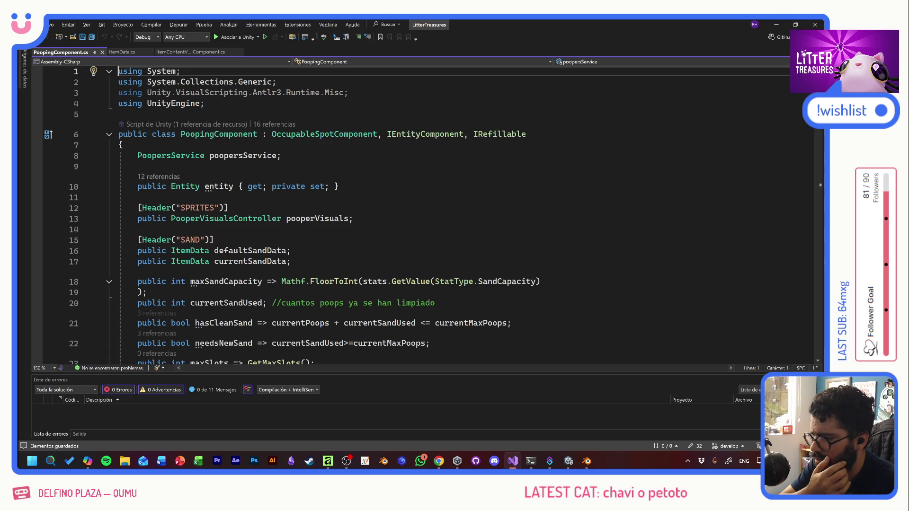
Read through PoopingComponent.cs's sand fields, then select Motion Layer in Unity's Hierarchy
scroll(332, 213, down, 4)
scroll(331, 213, down, 2)
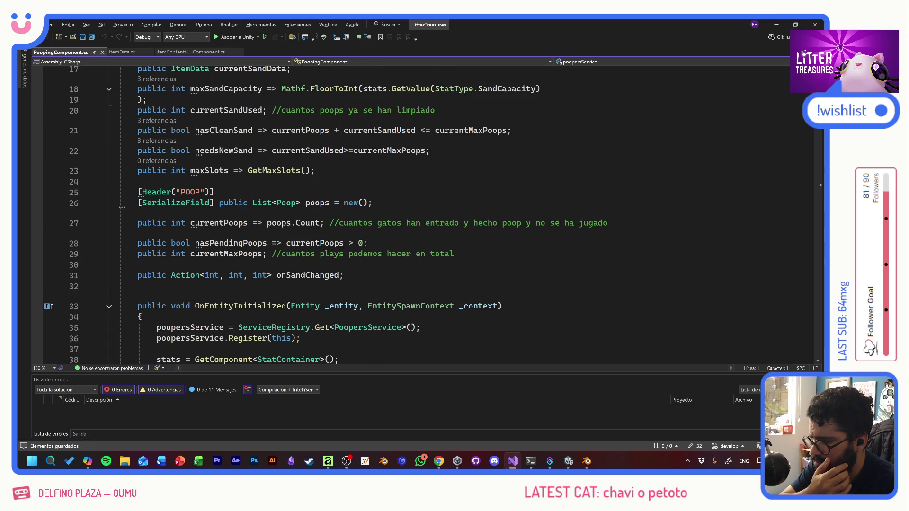
scroll(332, 213, down, 2)
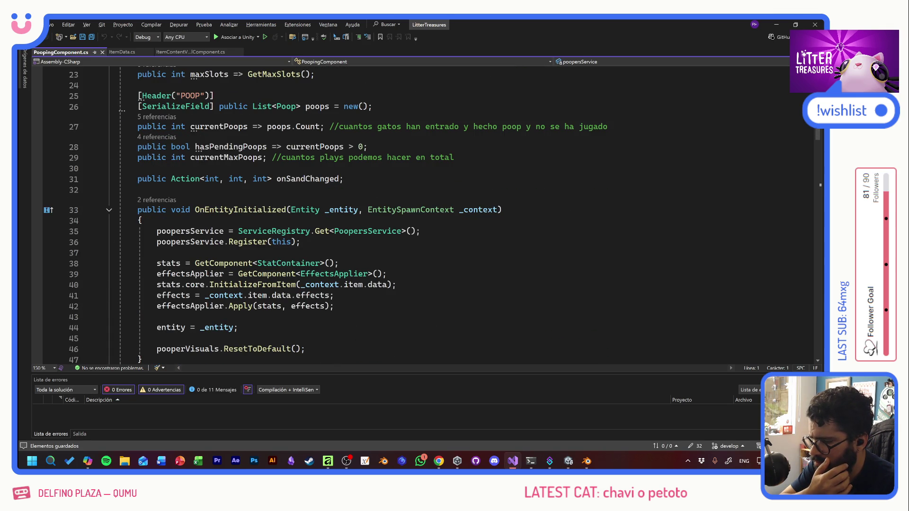
scroll(331, 213, up, 6)
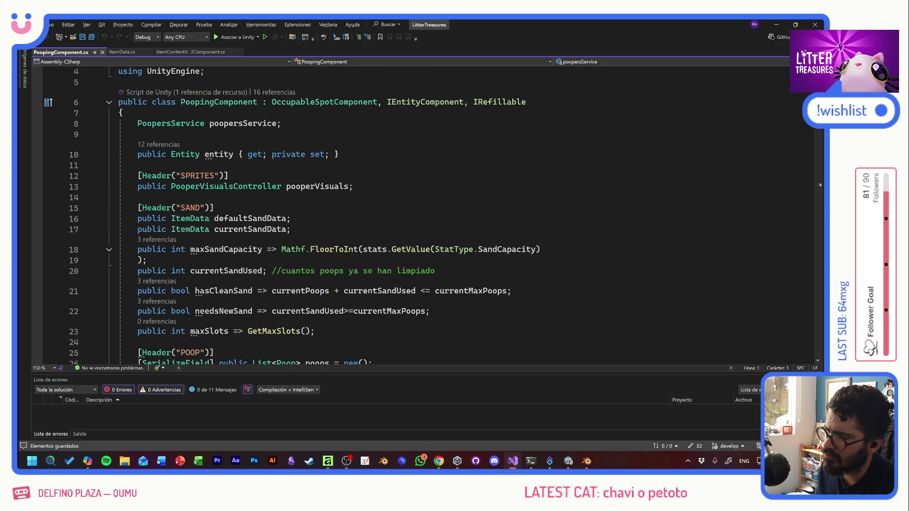
key(alt+Tab)
click(596, 97)
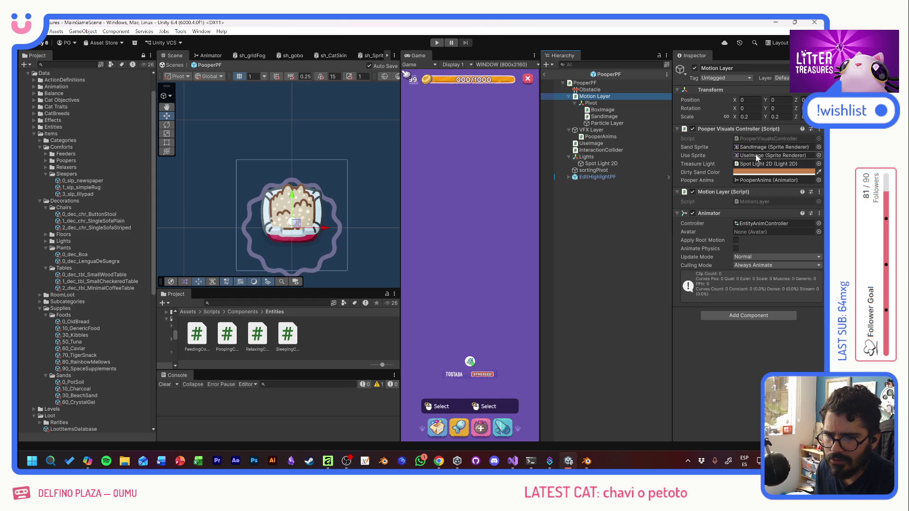
Open PooperVisualsController.cs in Visual Studio from the Motion Layer
double_click(754, 138)
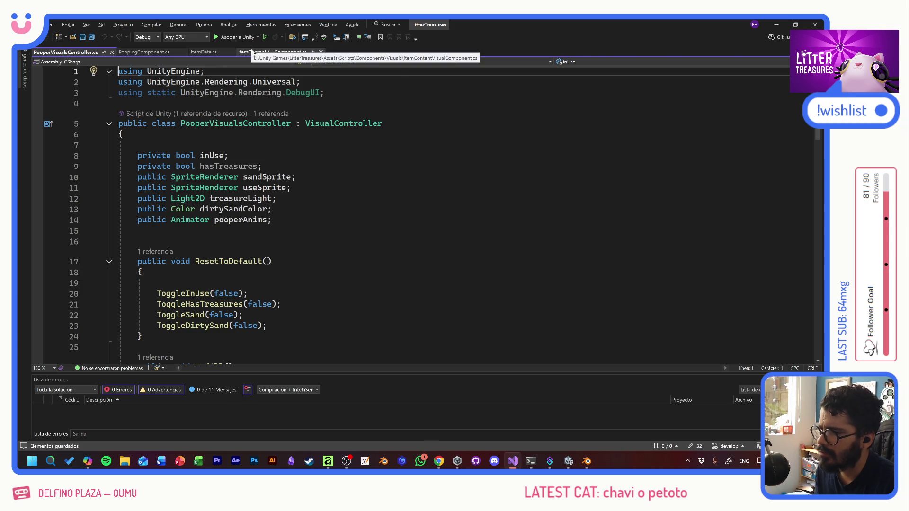
key(alt+Tab)
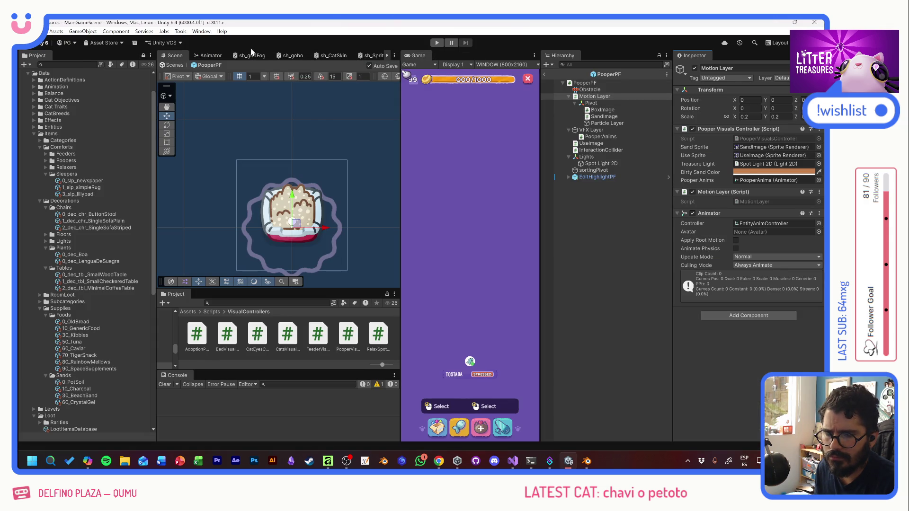
key(alt+Tab)
Cut the ChangeColor method out of ItemContentVisualComponent.cs
click(252, 52)
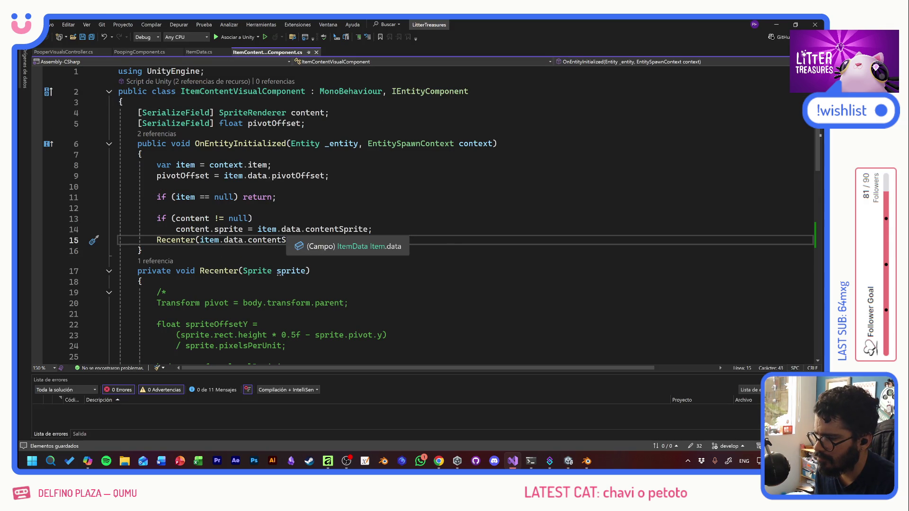
scroll(289, 242, down, 7)
drag(88, 333, 88, 282)
key(Delete)
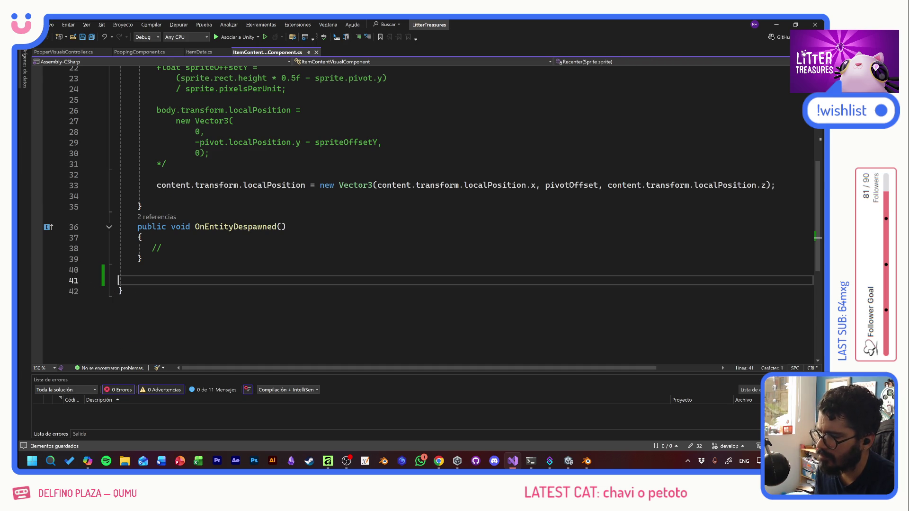
Let Unity recompile, then reopen PooperVisualsController.cs
key(alt+Tab)
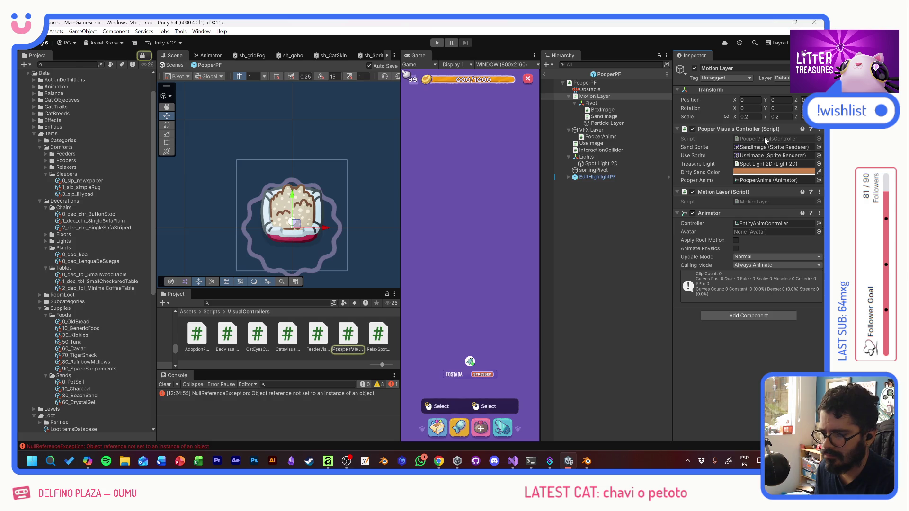
double_click(764, 137)
scroll(426, 213, down, 6)
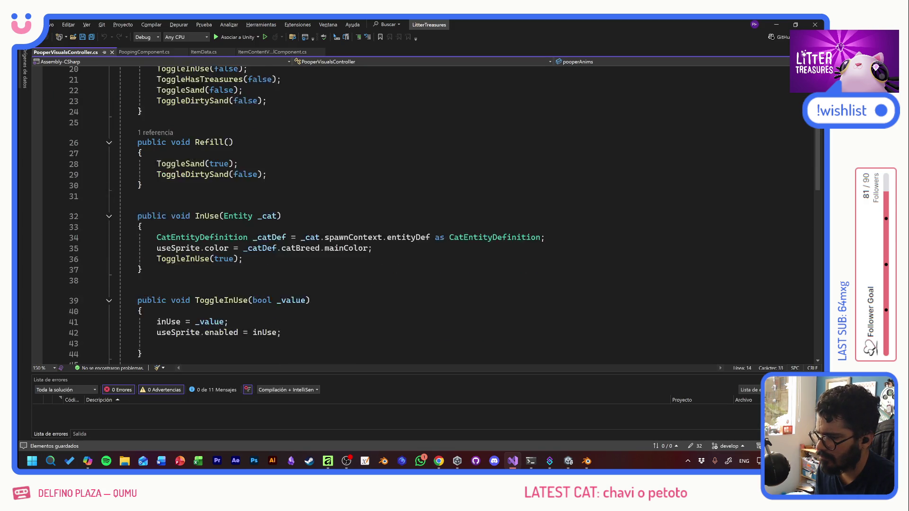
Paste the ChangeColor method after the Refill method
scroll(426, 213, down, 2)
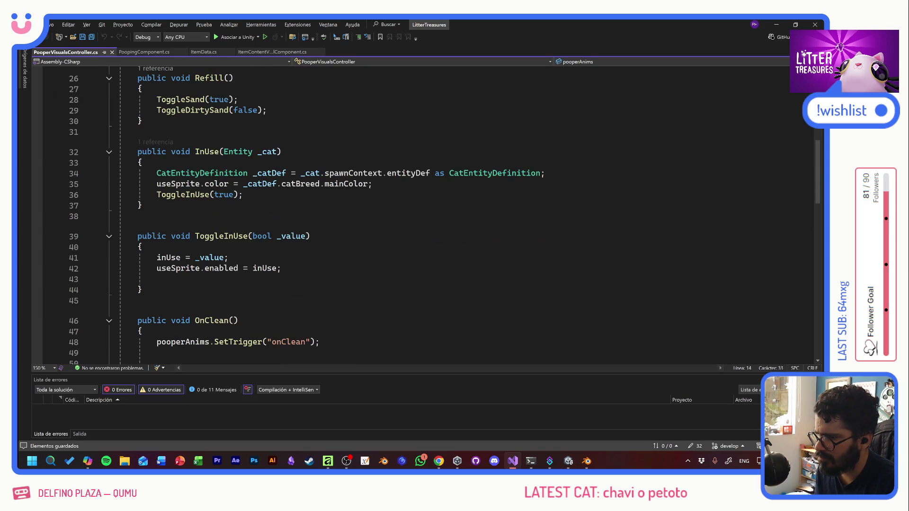
click(270, 109)
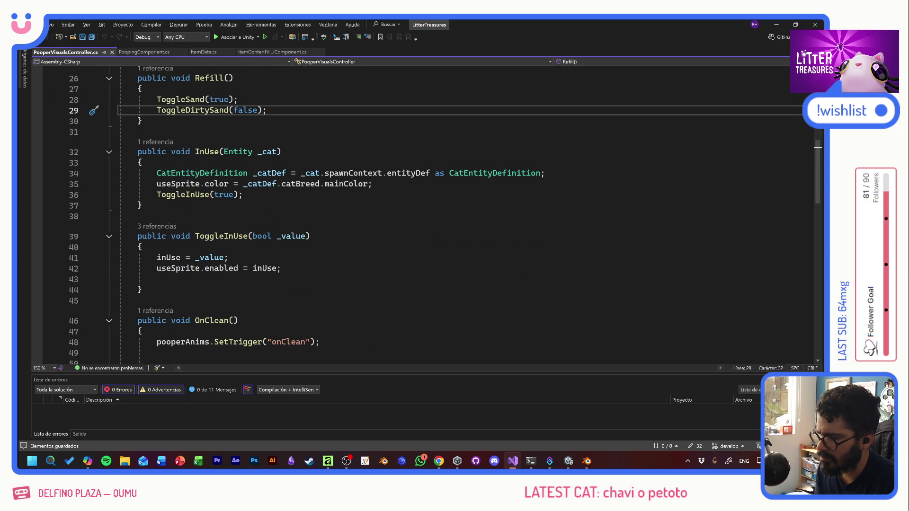
key(Return)
text(public void ChangeColor(Color _color)     {         Debug.Log(_color);         content.color = _color;     })
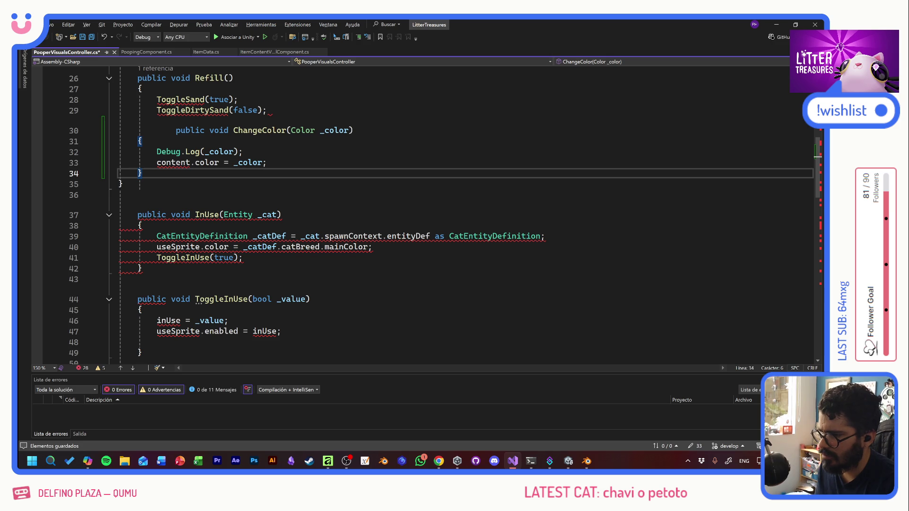
key(ctrl+z)
key(Down)
key(Down)
key(ctrl+y)
key(Up)
Make ChangeColor tint sandSprite instead of the undefined content reference, and save
scroll(426, 213, up, 7)
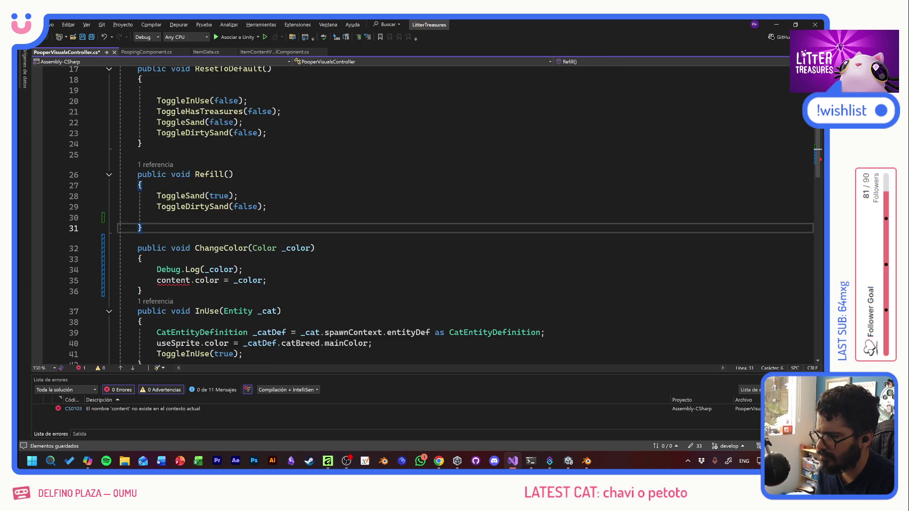
scroll(265, 199, up, 2)
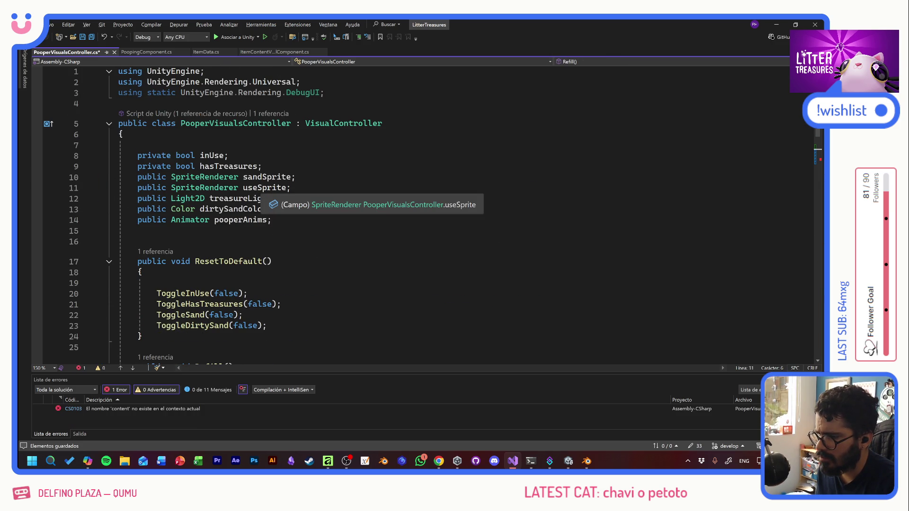
click(272, 176)
scroll(271, 180, down, 7)
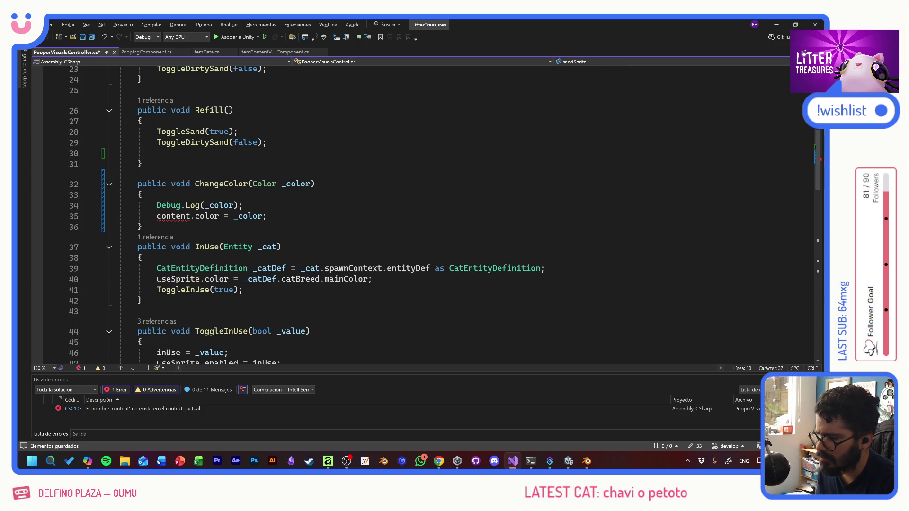
double_click(173, 215)
text(sandSprite)
key(Up)
key(Up)
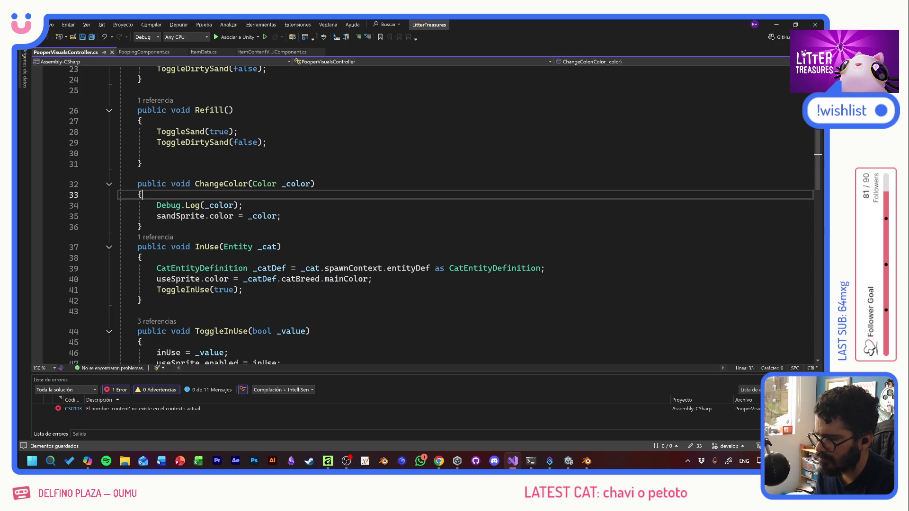
key(ctrl+s)
Remove the Debug.Log line from ChangeColor and save
scroll(427, 213, up, 1)
key(shift+Down)
key(shift+End)
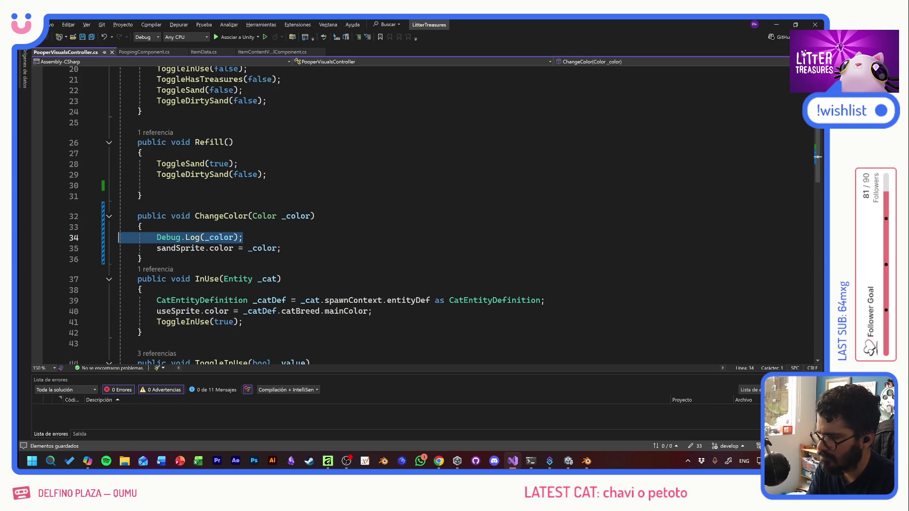
key(Delete)
key(ctrl+s)
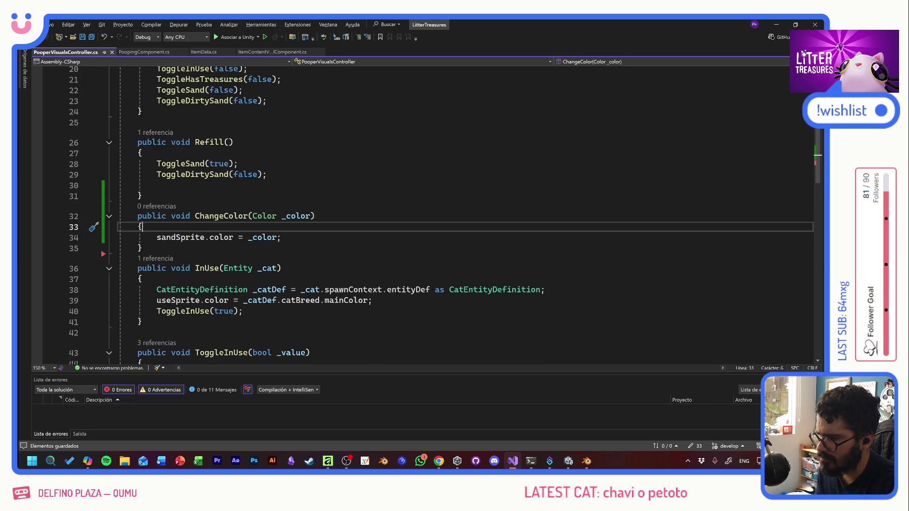
Start a ChangeColor( call inside Refill
click(221, 216)
click(156, 185)
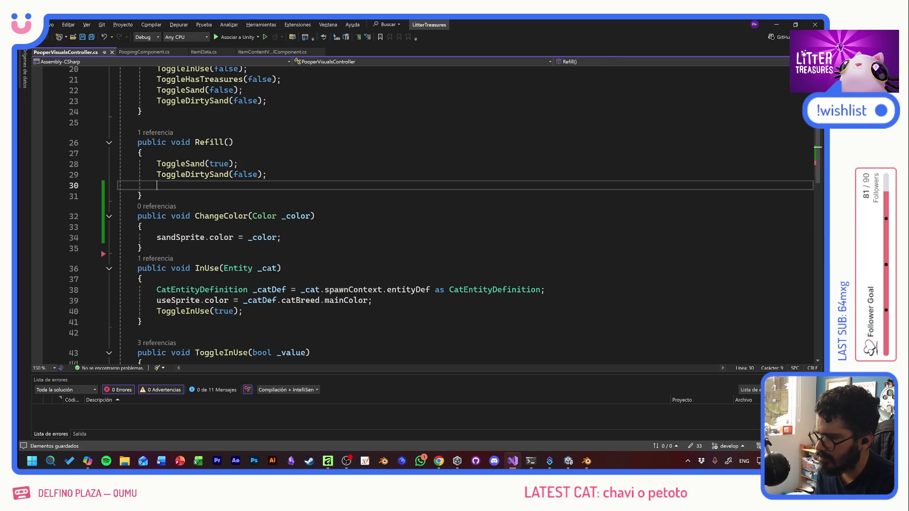
text(ChangeColor()
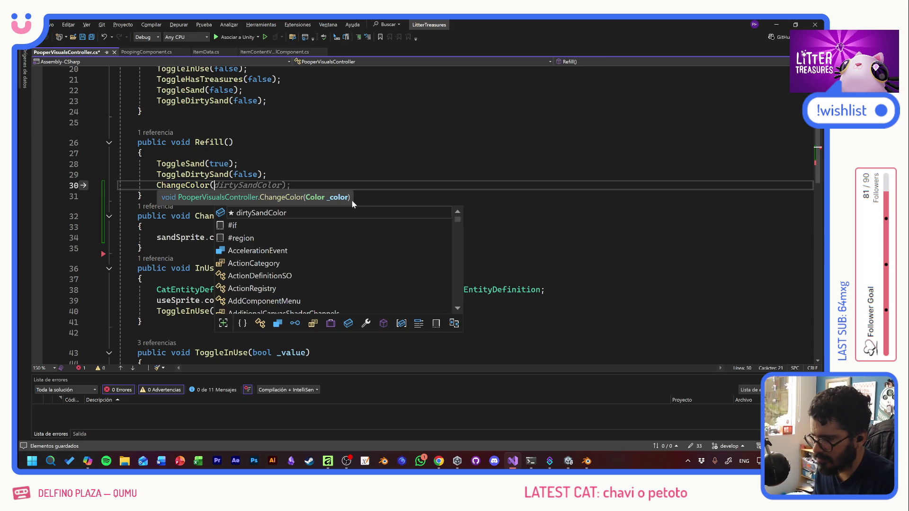
scroll(392, 187, up, 4)
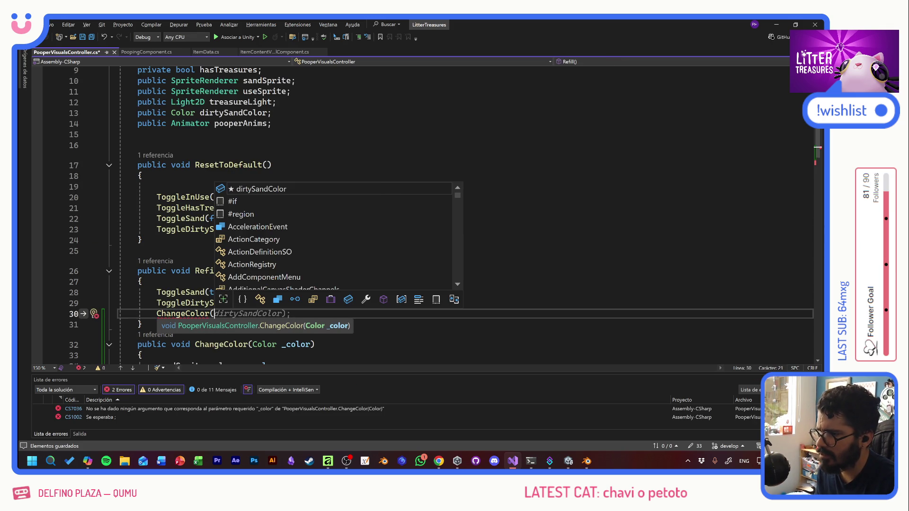
click(272, 123)
Add a public ItemData sandData; field below pooperAnims
scroll(426, 213, up, 2)
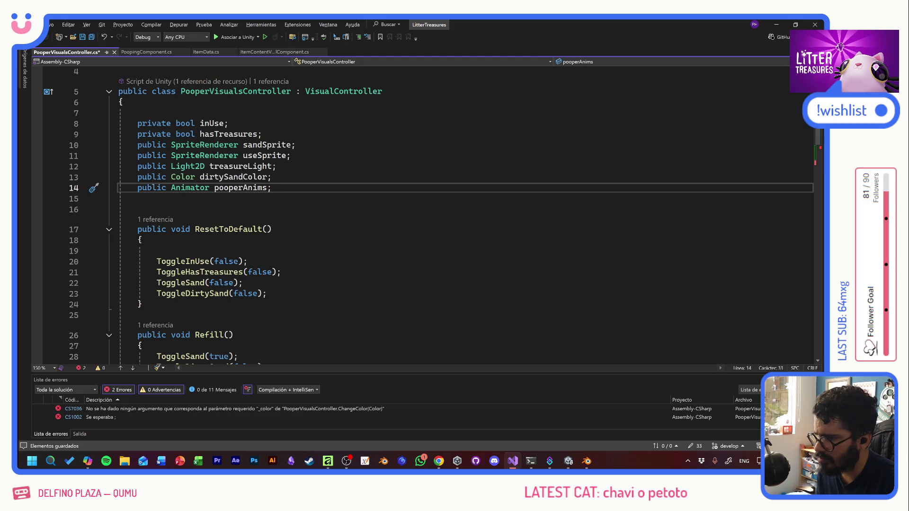
scroll(426, 213, down, 4)
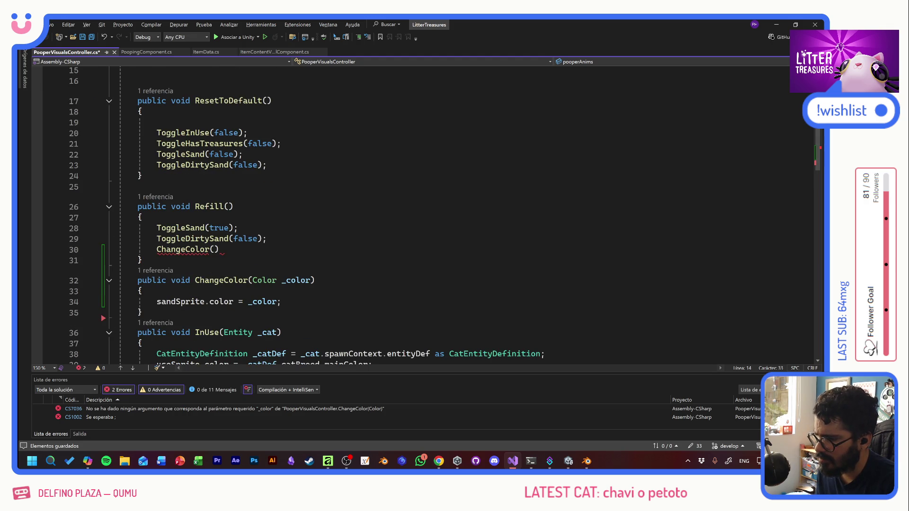
scroll(426, 213, down, 4)
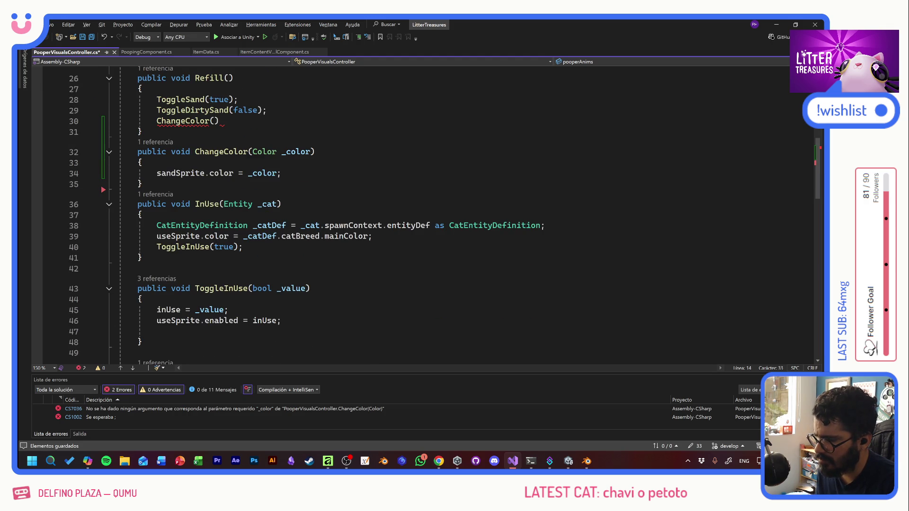
scroll(426, 213, up, 7)
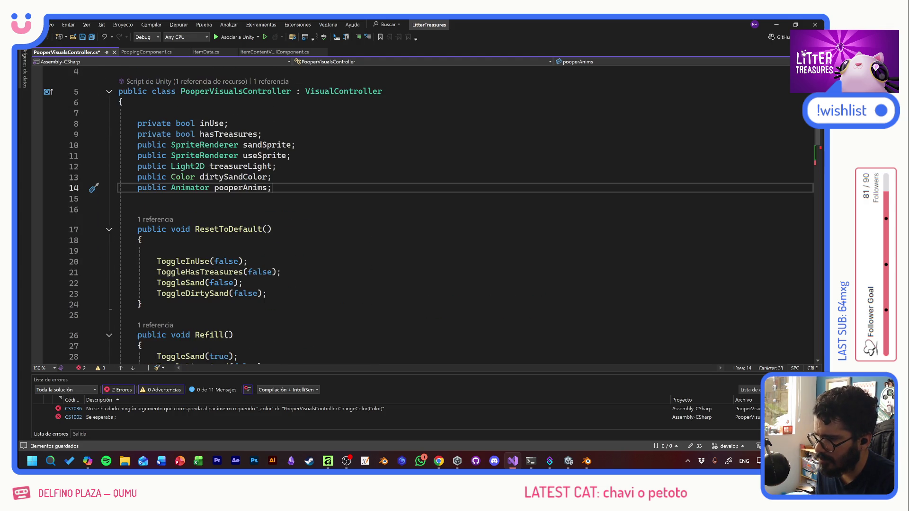
key(Return)
text(p)
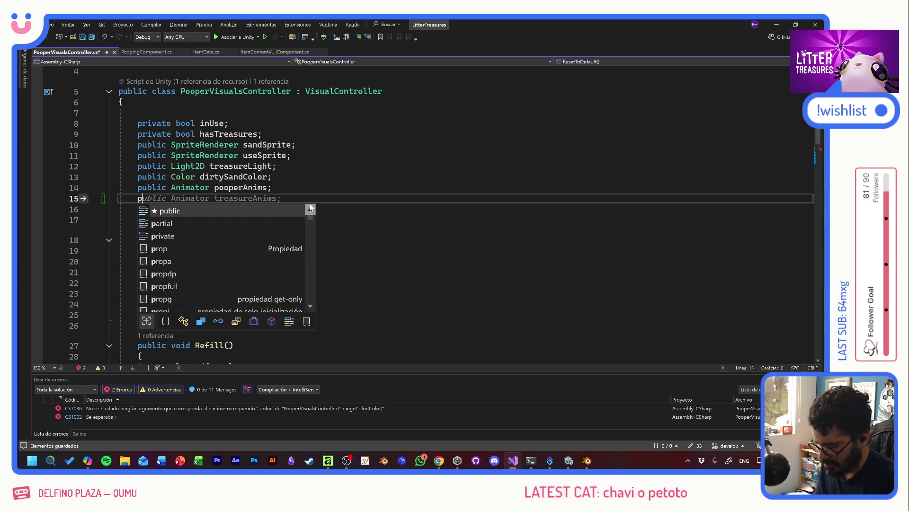
text(ublic ItemData)
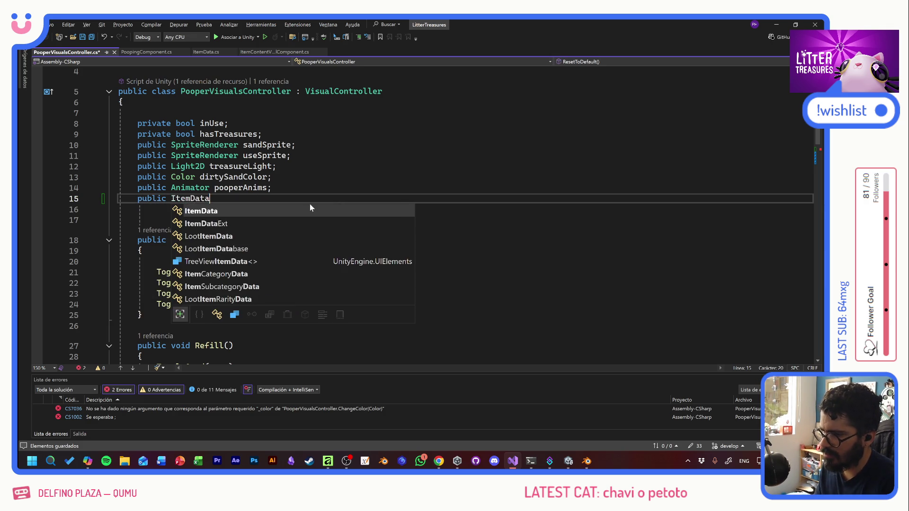
text( sandData;)
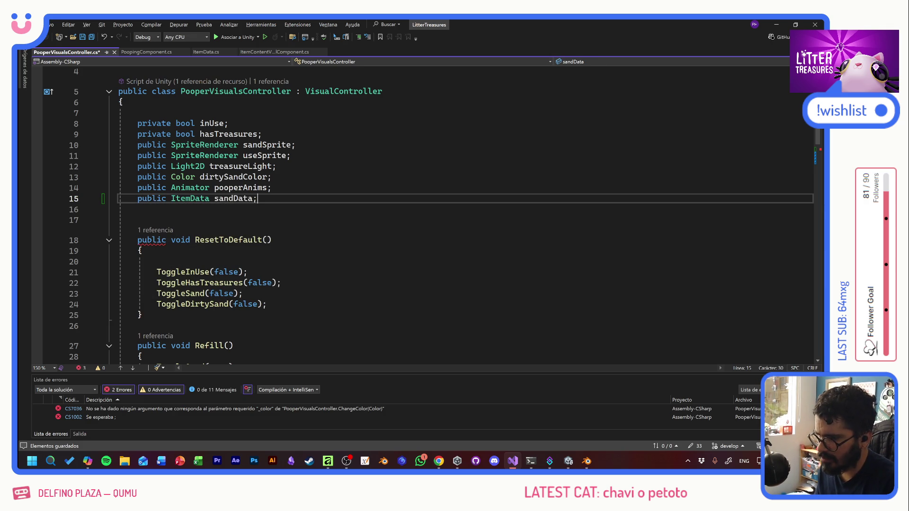
Give PooperVisualsController's Refill method an ItemData _sandData parameter
click(251, 198)
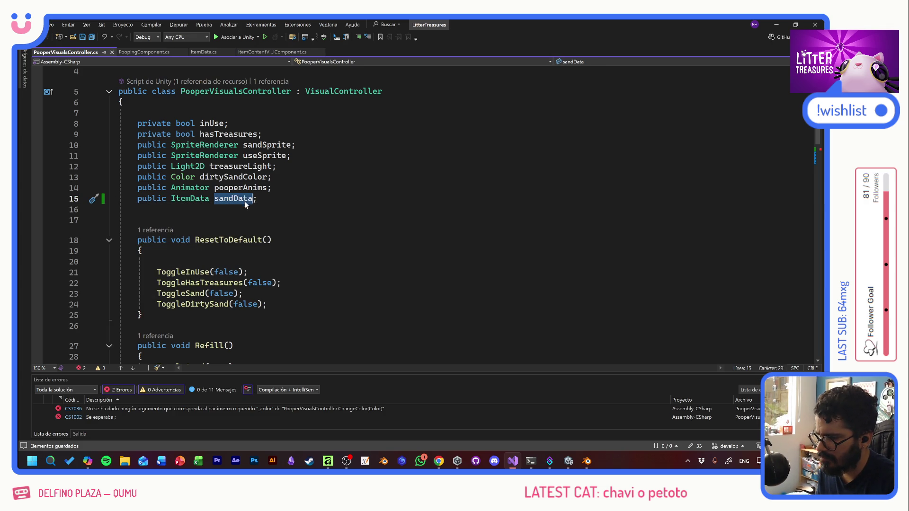
scroll(251, 198, down, 3)
click(229, 249)
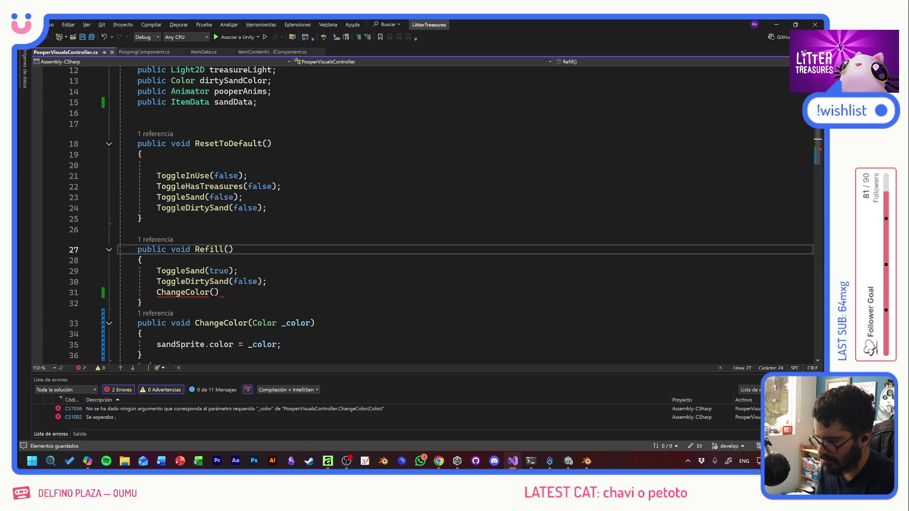
text(ItemData )
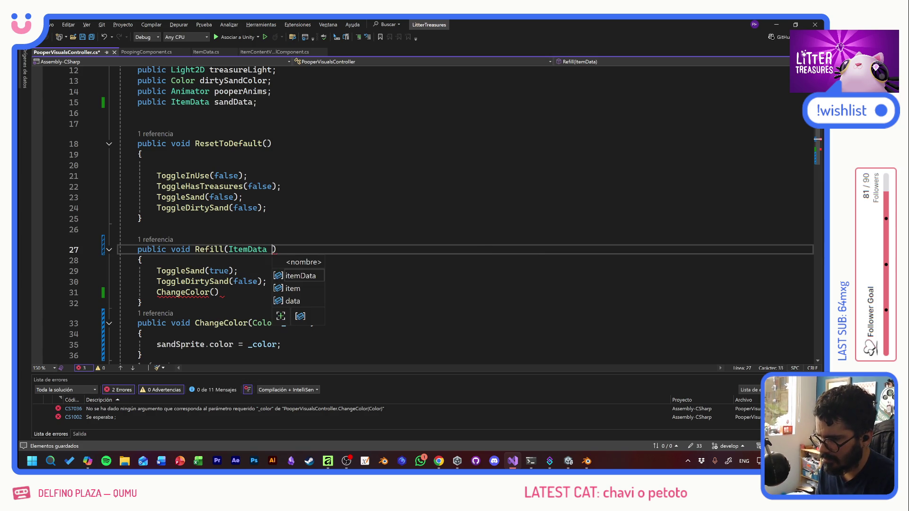
text(sand)
key(BackSpace)
key(BackSpace)
key(BackSpace)
text(_)
key(BackSpace)
key(BackSpace)
key(BackSpace)
text(sandData)
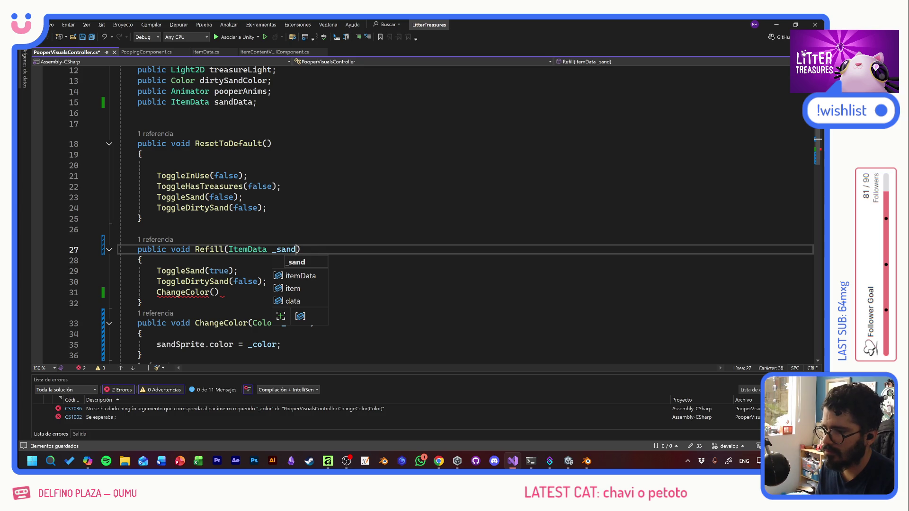
key(Escape)
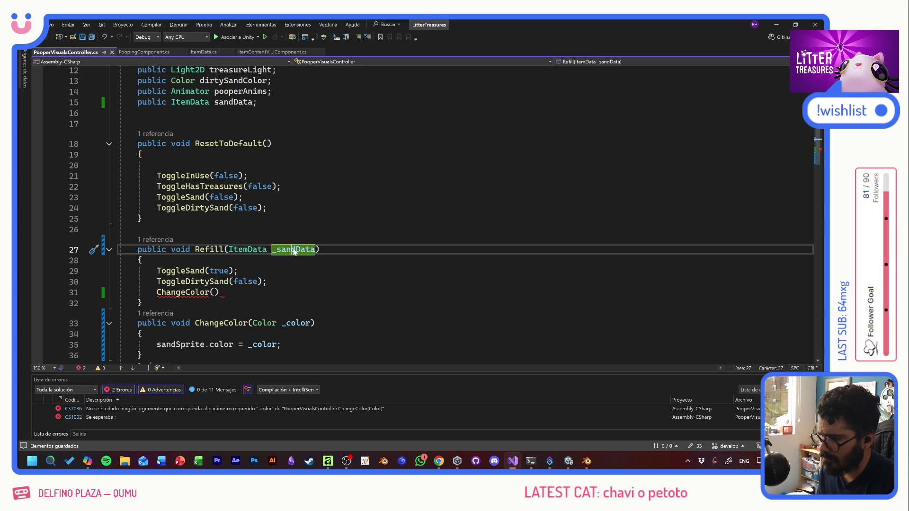
Change the ChangeColor call to ChangeColor(_sandData.contentColor); and save the script
click(213, 292)
text(_sandData)
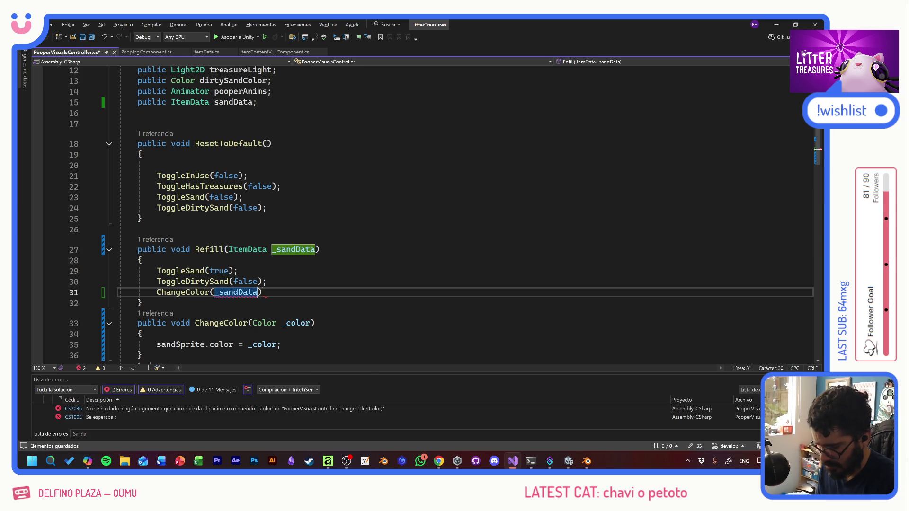
text(.)
key(Tab)
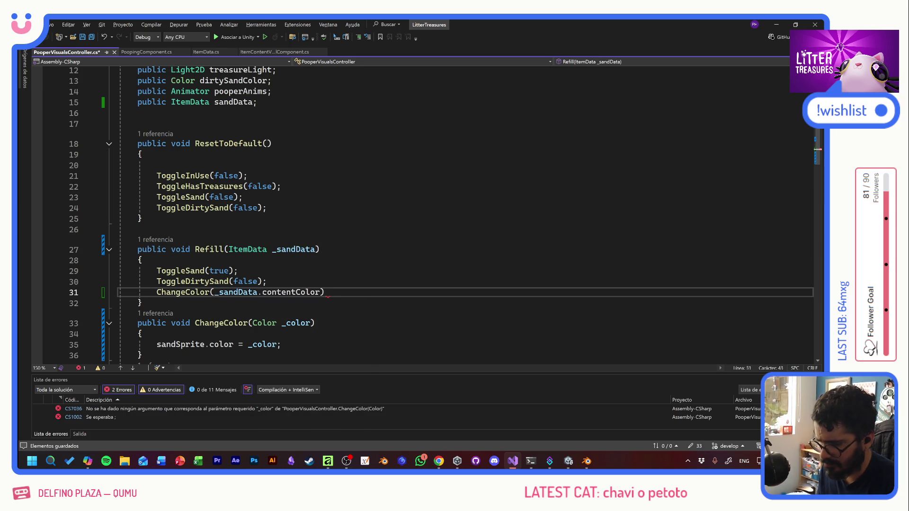
text(;)
key(ctrl+s)
Follow Refill's CodeLens reference to its caller in PoopingComponent.cs
click(238, 270)
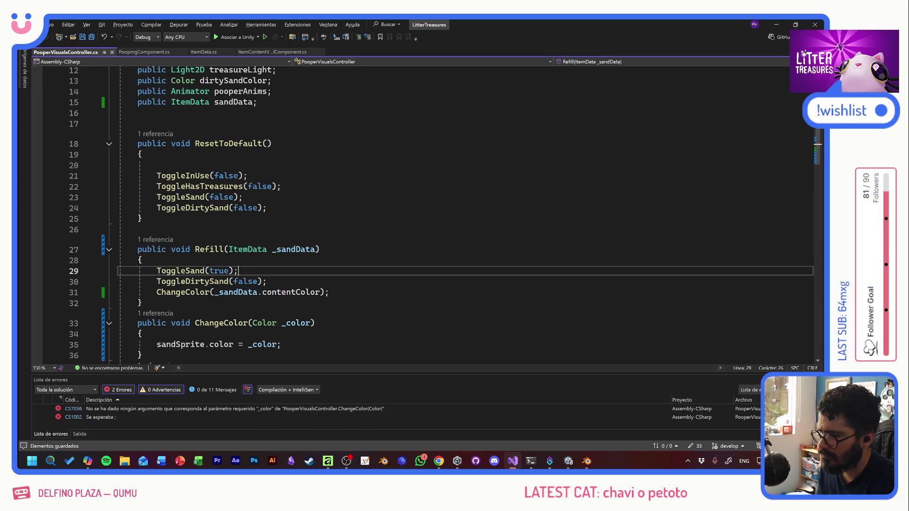
click(163, 240)
double_click(211, 222)
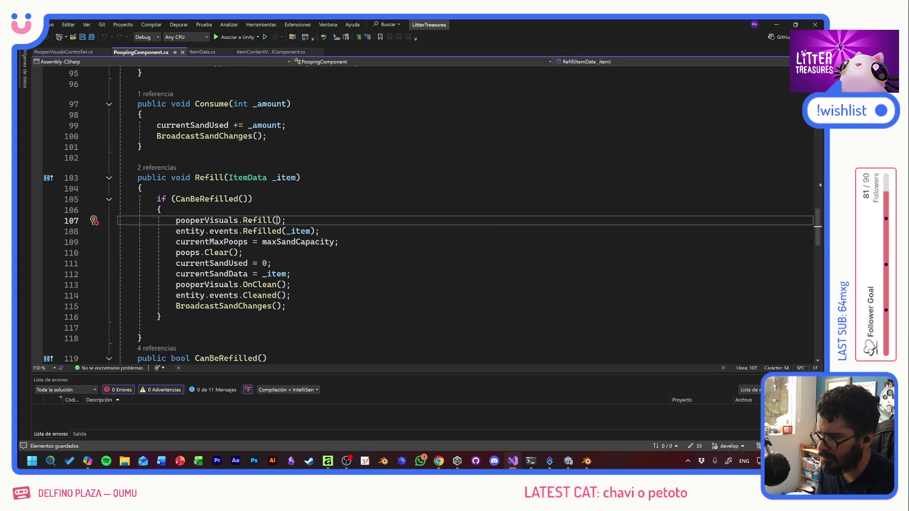
Pass _item into the pooperVisuals.Refill() call in PoopingComponent
double_click(284, 178)
key(ctrl+c)
click(282, 221)
key(ctrl+v)
click(163, 209)
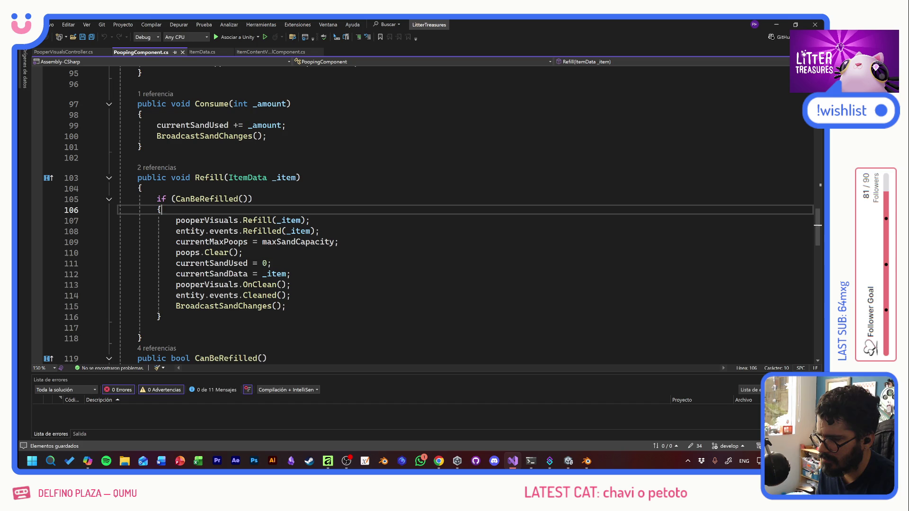
Comment out the ToggleDirtySand call in ResetToDefault in PooperVisualsController.cs
click(84, 51)
click(190, 197)
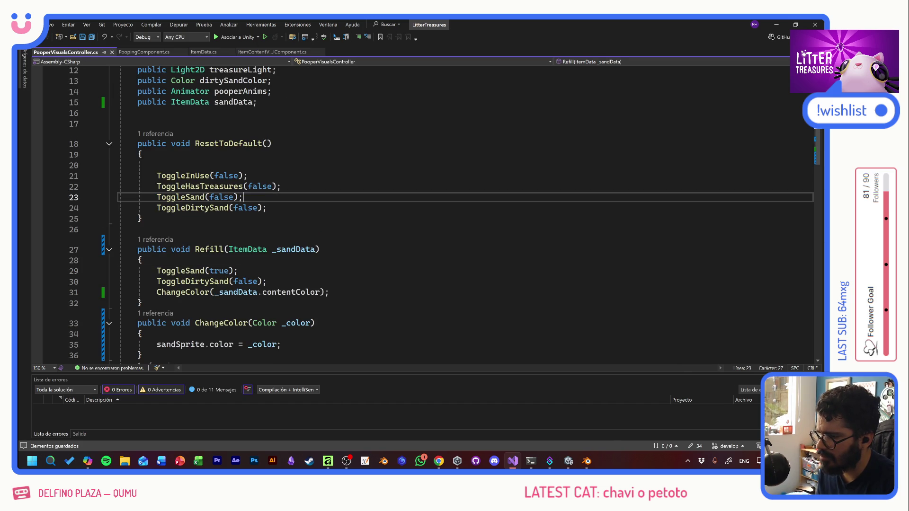
click(158, 207)
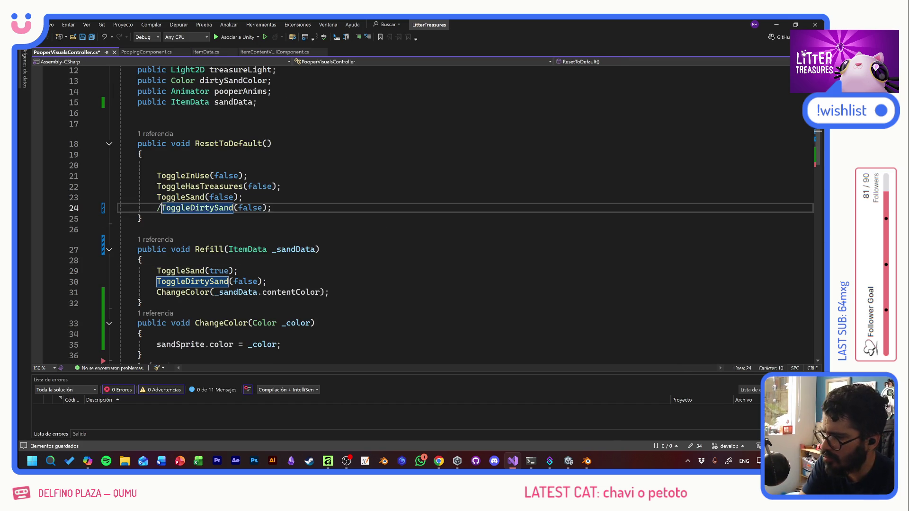
text(//)
click(243, 197)
scroll(426, 213, down, 3)
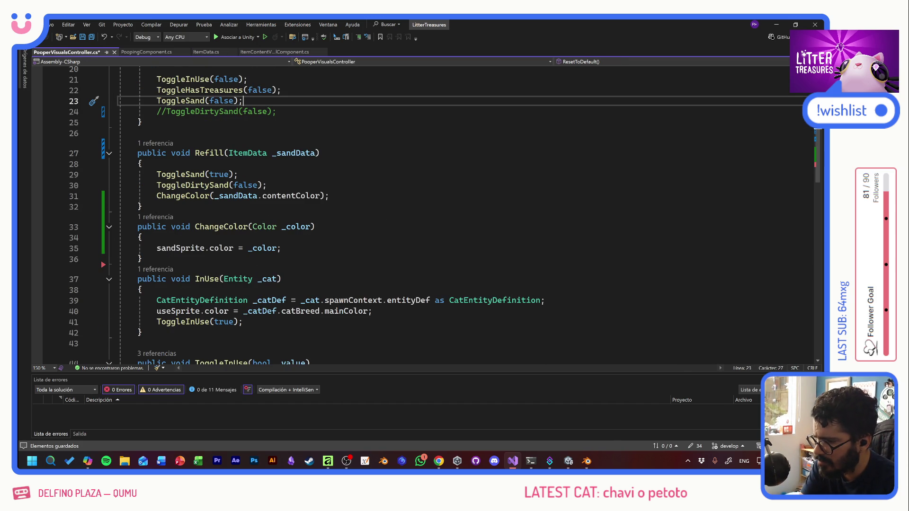
double_click(193, 185)
text(/)
key(ctrl+z)
key(ctrl+z)
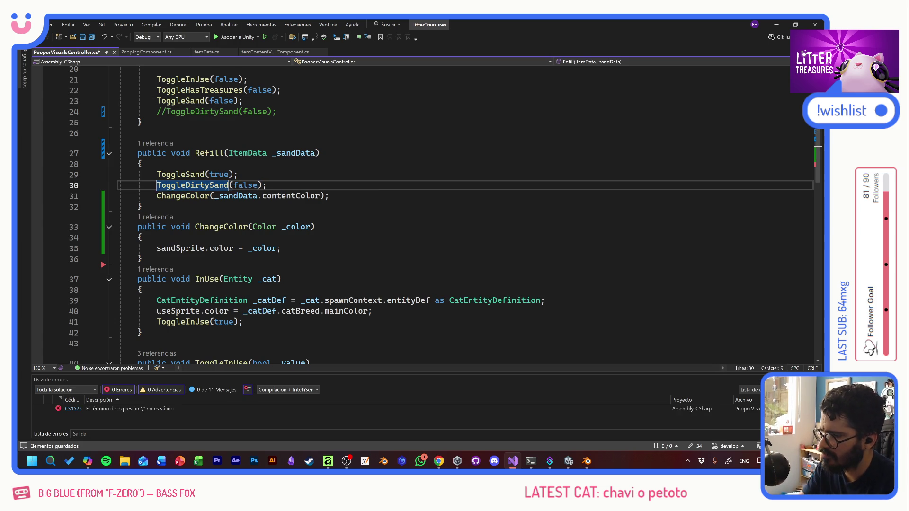
Find the remaining ToggleDirtySand call in PoopingComponent through the method's references
click(282, 248)
scroll(426, 213, down, 4)
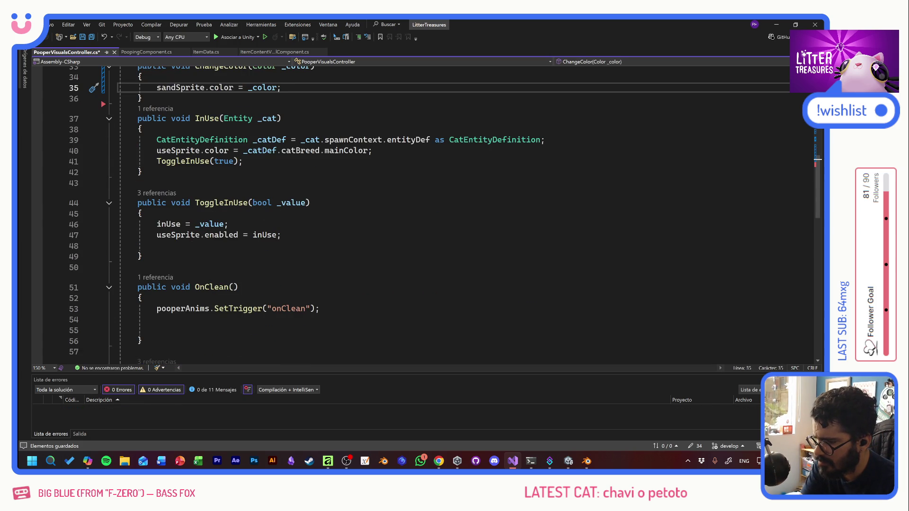
scroll(426, 213, down, 4)
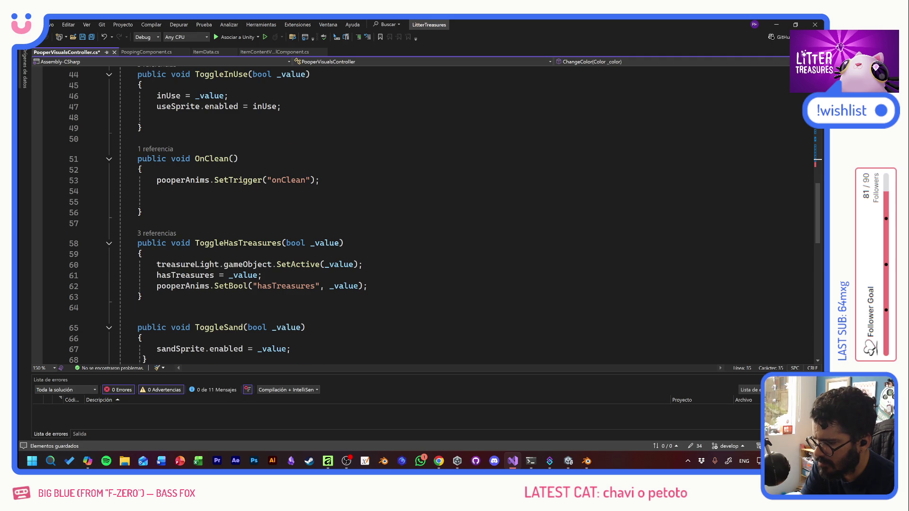
scroll(426, 213, down, 4)
click(209, 262)
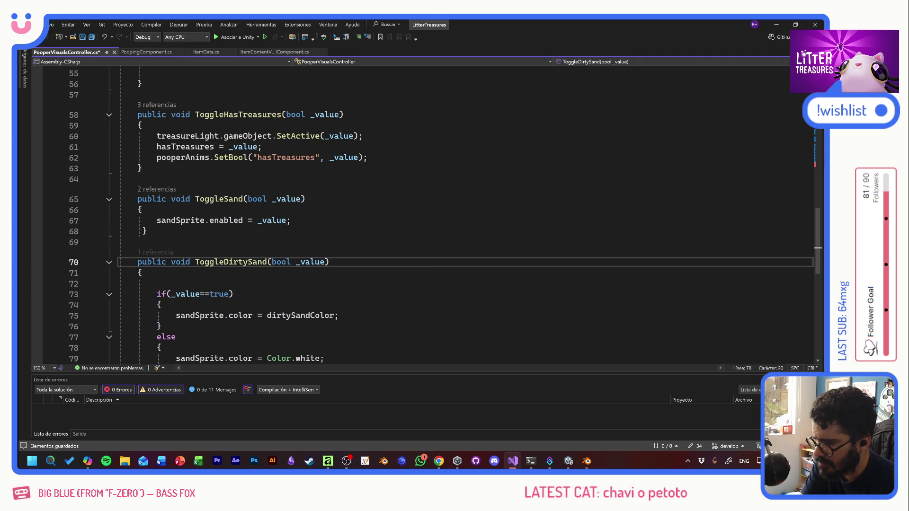
click(150, 252)
double_click(211, 235)
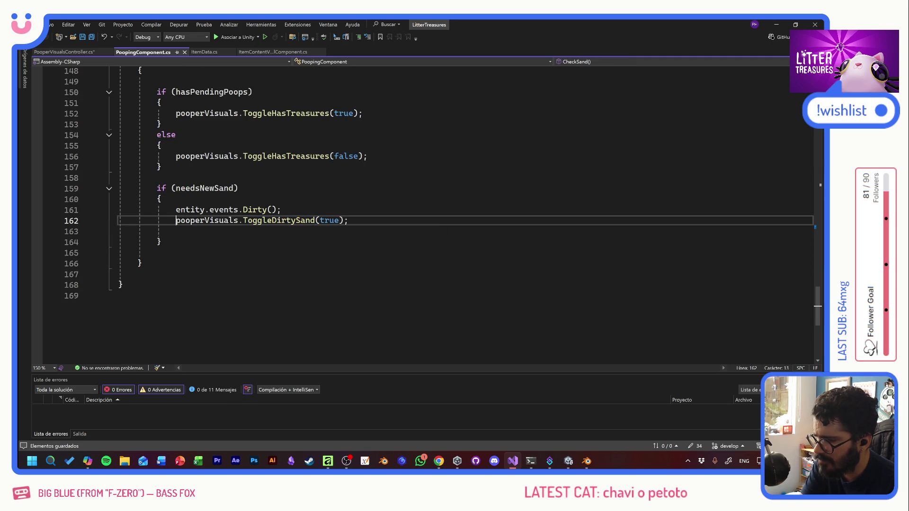
Comment out pooperVisuals.ToggleDirtySand(true) and save both scripts for Unity to recompile
click(176, 220)
text(//)
key(ctrl+s)
click(64, 52)
key(ctrl+s)
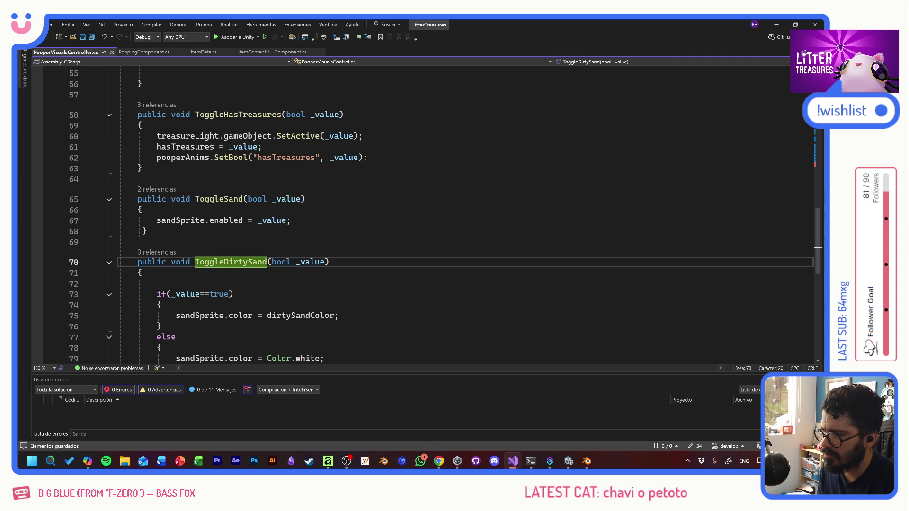
key(alt+Tab)
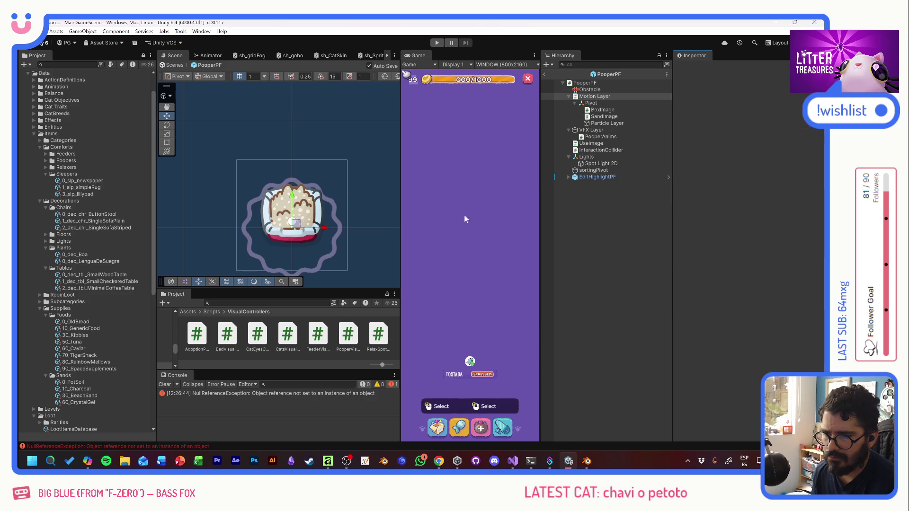
Enter play mode and place the Twin Sand Box in the room
click(438, 44)
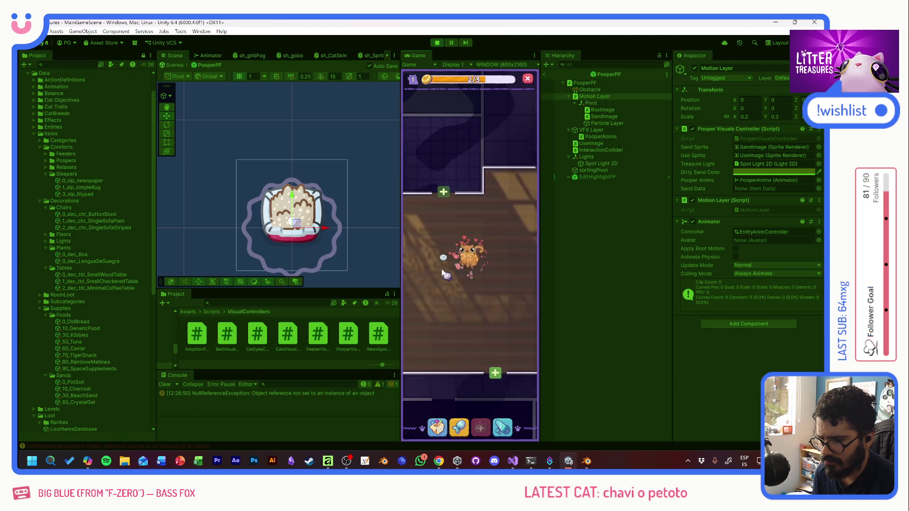
click(453, 265)
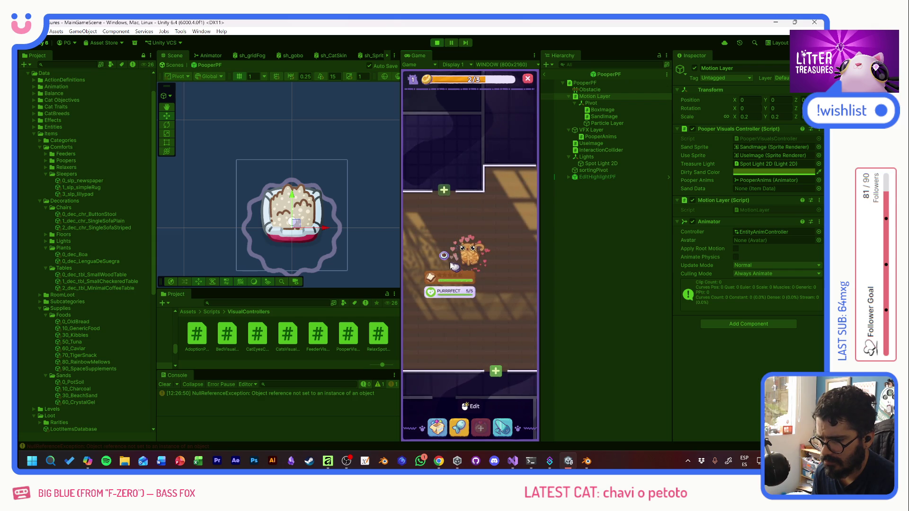
click(439, 427)
click(443, 297)
click(443, 305)
click(454, 323)
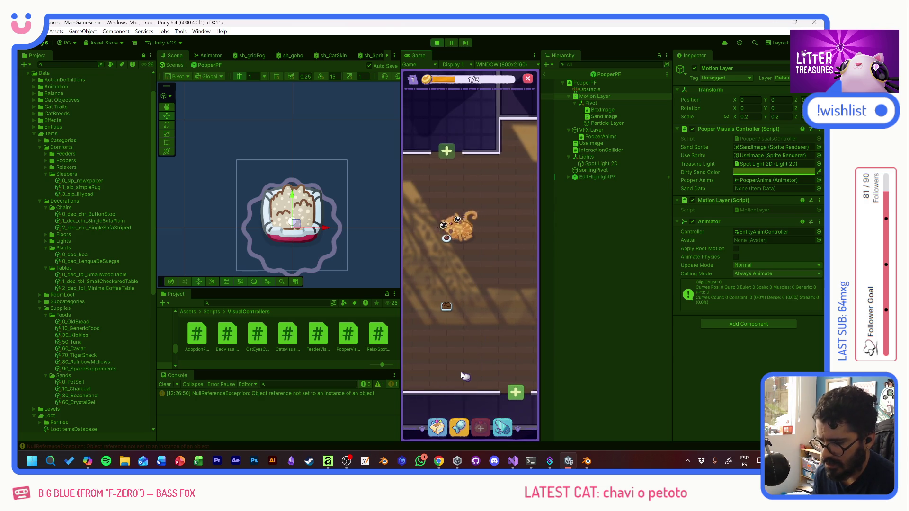
Use the debug cheats to max out coins and level the room up to 3
key(F1)
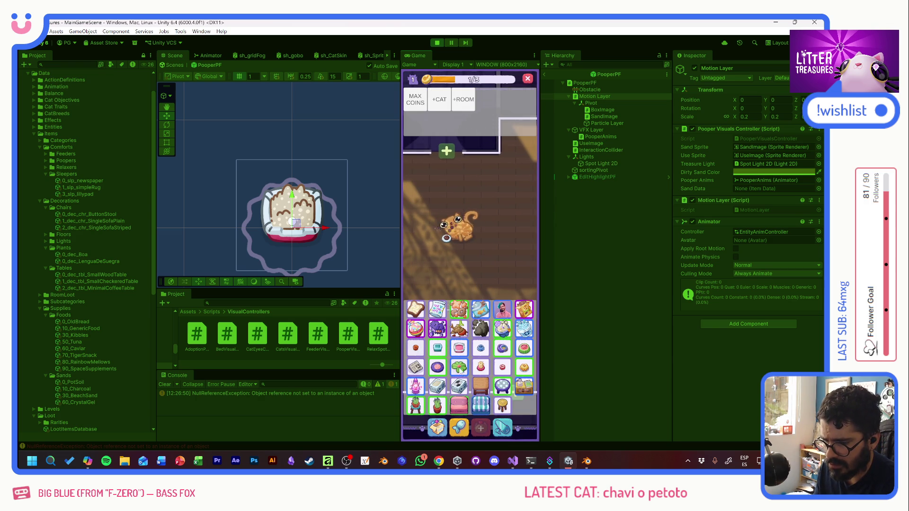
click(467, 335)
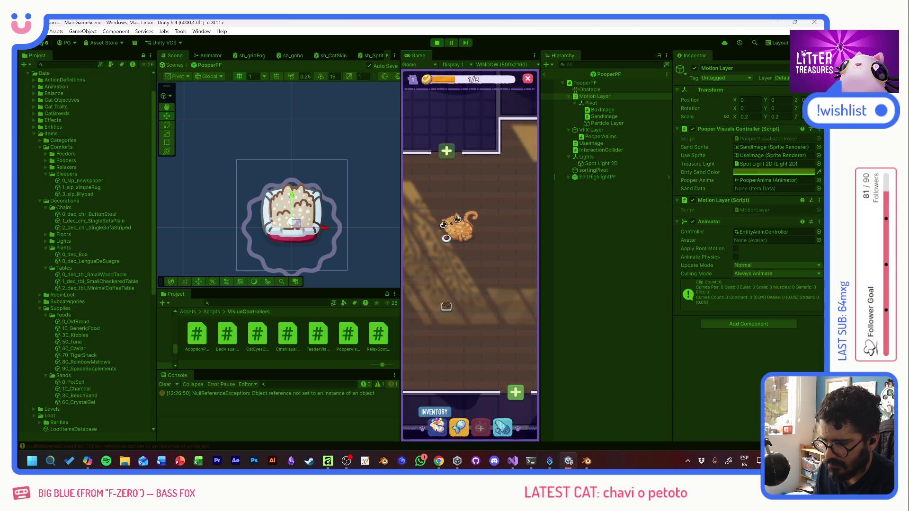
click(436, 426)
click(521, 255)
click(416, 100)
click(480, 427)
click(523, 252)
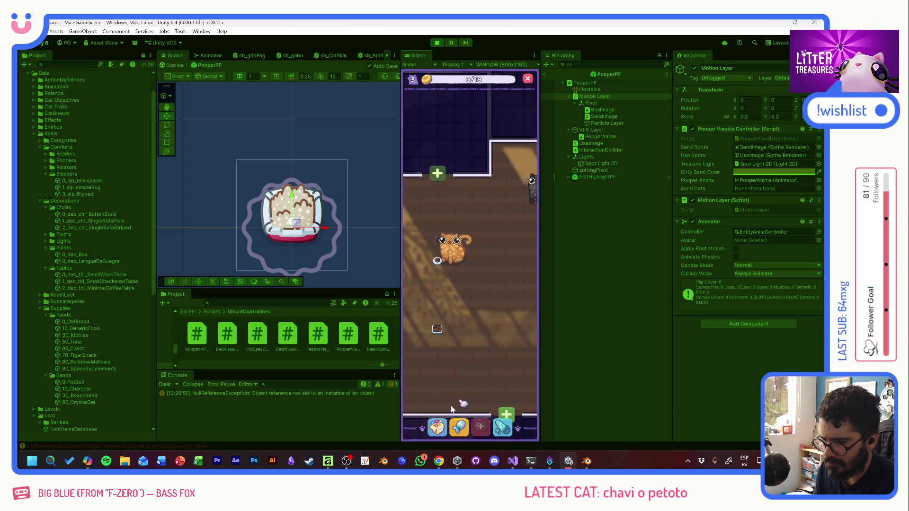
Refill coins to 18/18 and place the SLEEK BOX litter box on the floor
click(437, 427)
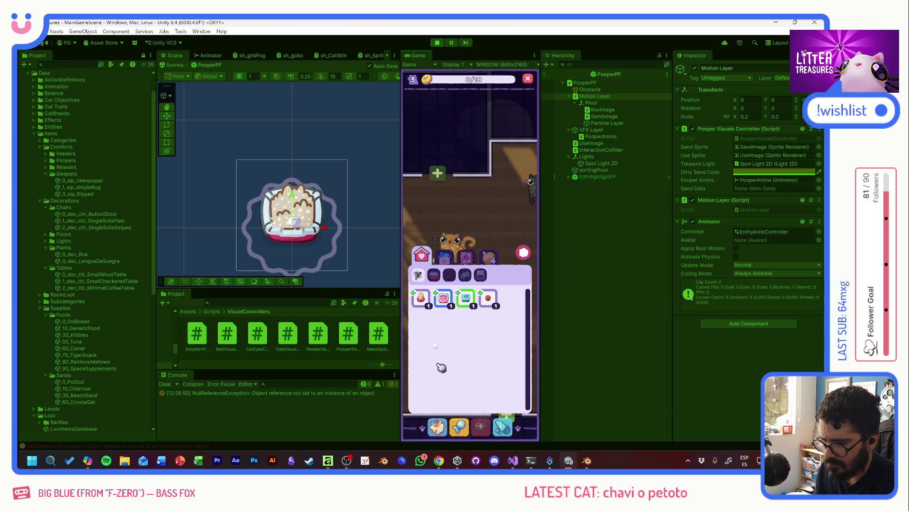
click(488, 299)
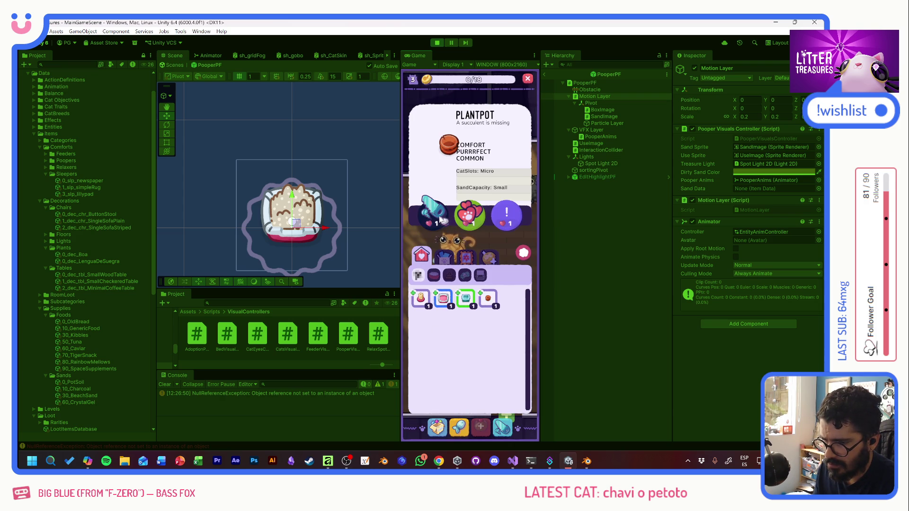
click(506, 217)
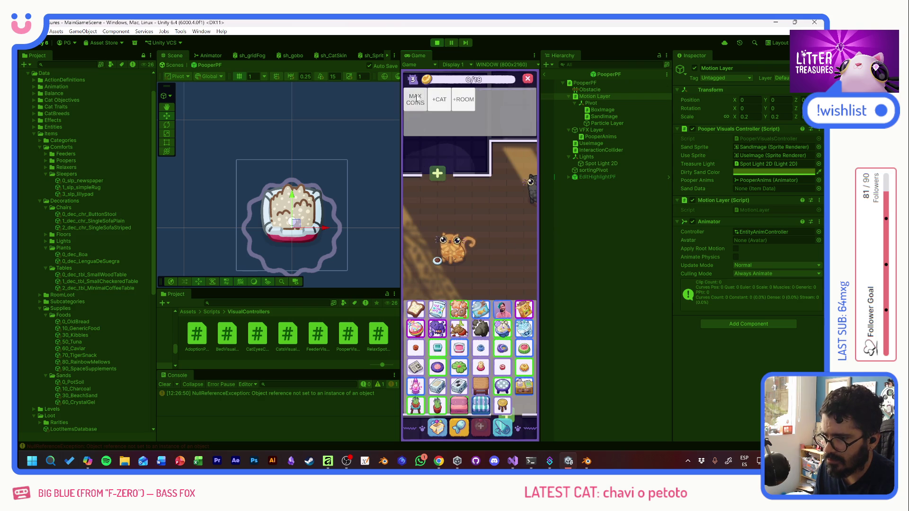
click(415, 98)
click(438, 426)
click(445, 299)
click(436, 213)
click(477, 350)
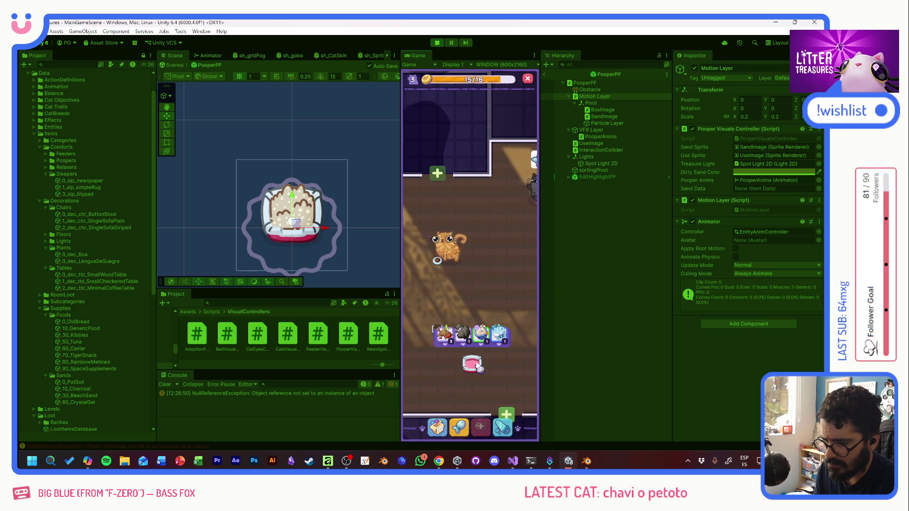
Place the tupperware item in the room and reposition the teal pot
click(437, 426)
click(444, 299)
click(436, 213)
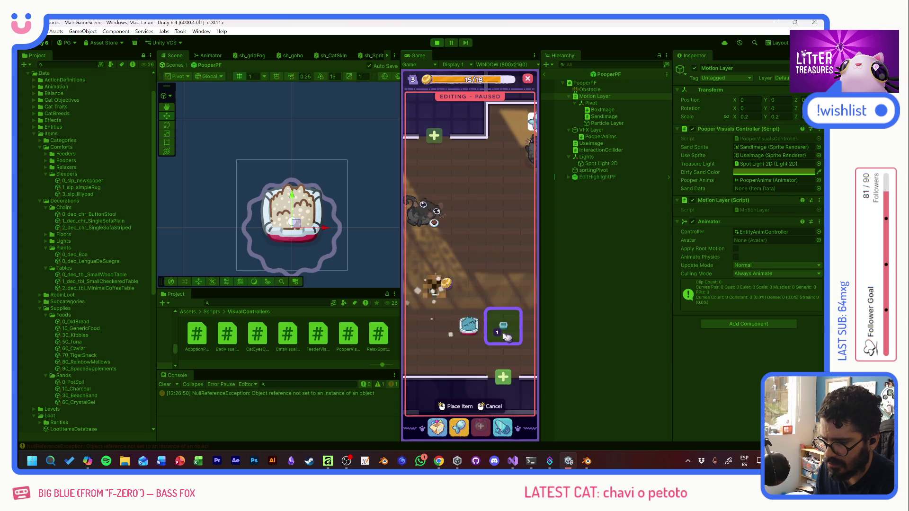
click(508, 327)
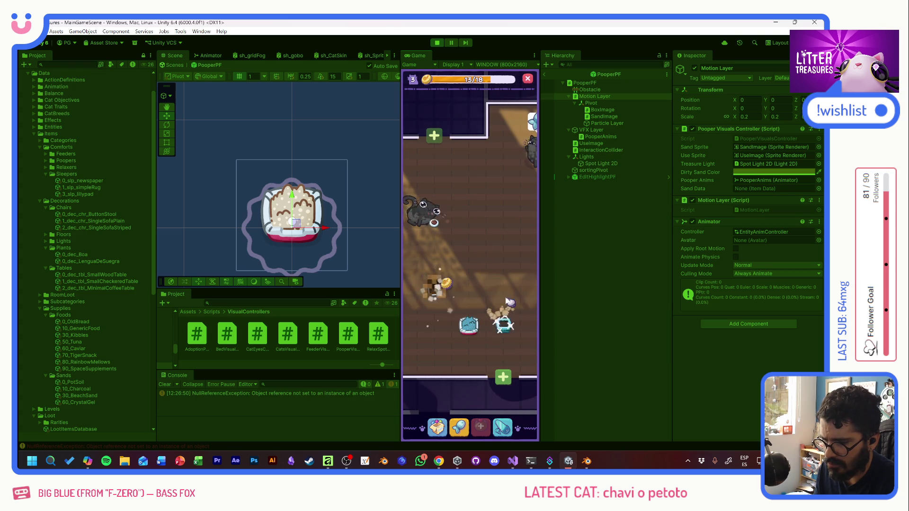
click(454, 400)
click(493, 318)
click(494, 318)
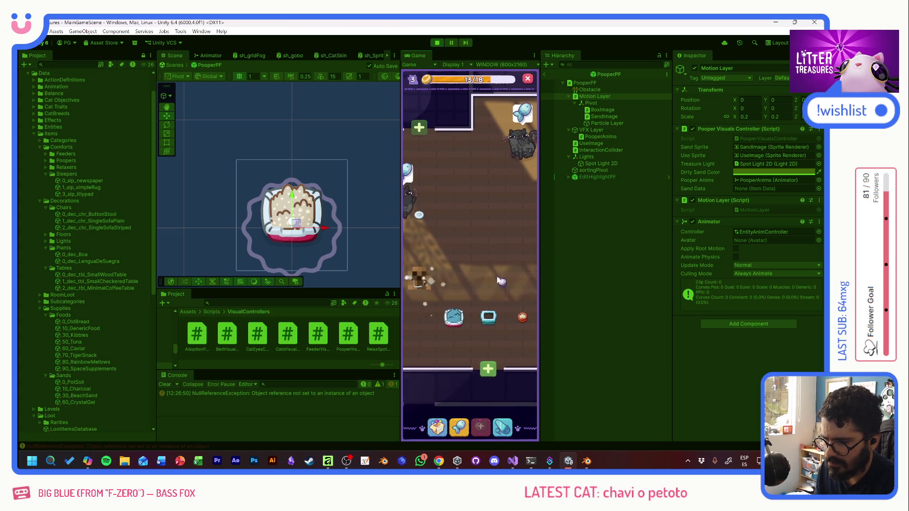
Scoop the teal litter box for treasure and close the Miau Daily reward card
click(496, 324)
click(511, 344)
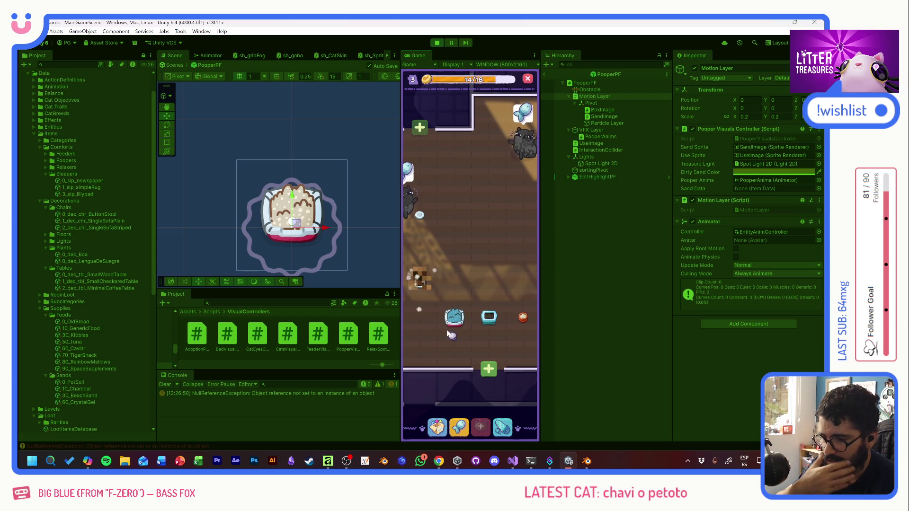
click(495, 324)
click(495, 325)
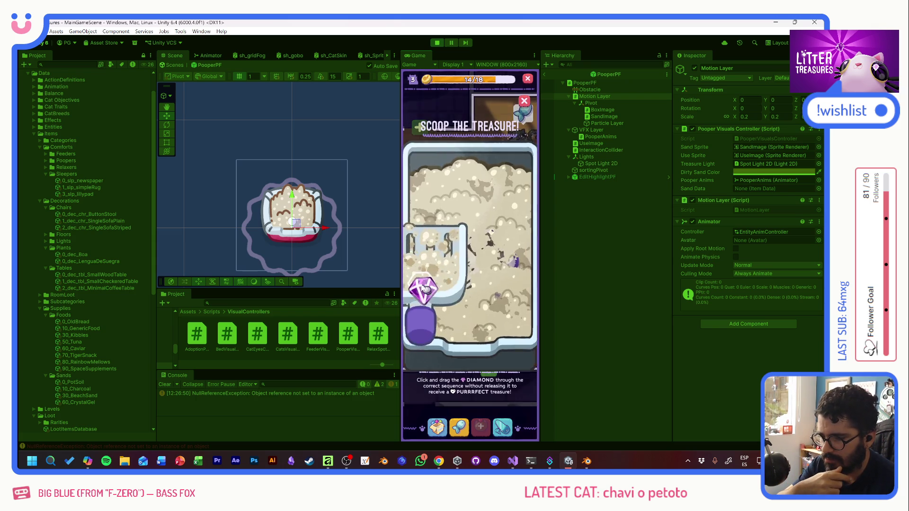
drag(429, 294, 499, 301)
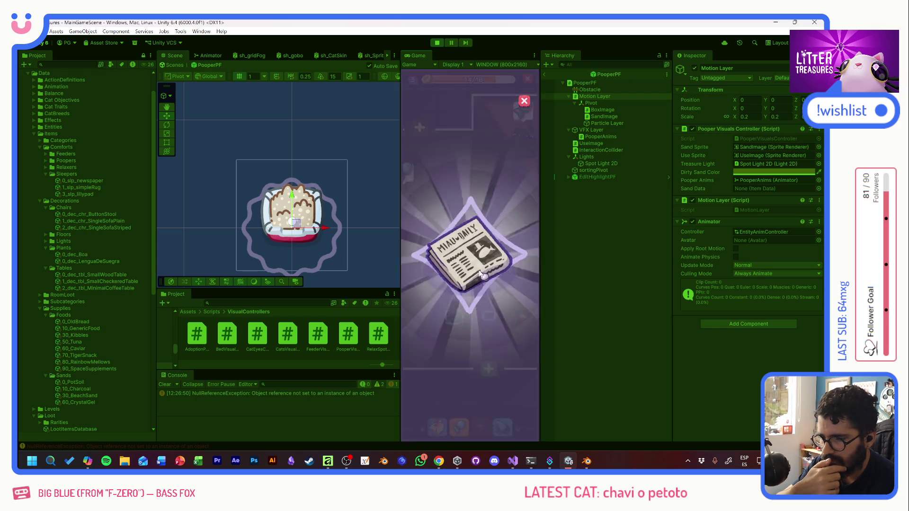
click(477, 268)
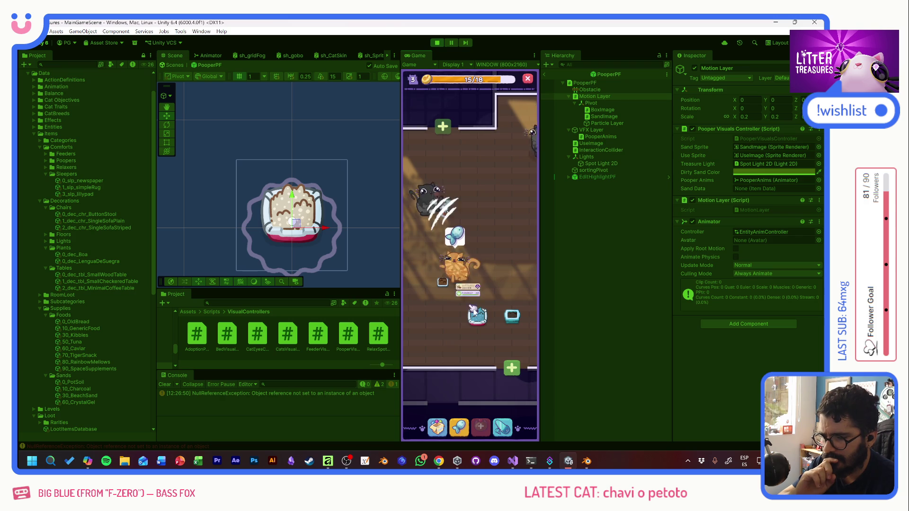
Look around the room, check the inventory, and stop play mode
mouse_move(485, 303)
mouse_down()
mouse_move(447, 254)
mouse_move(494, 253)
mouse_up()
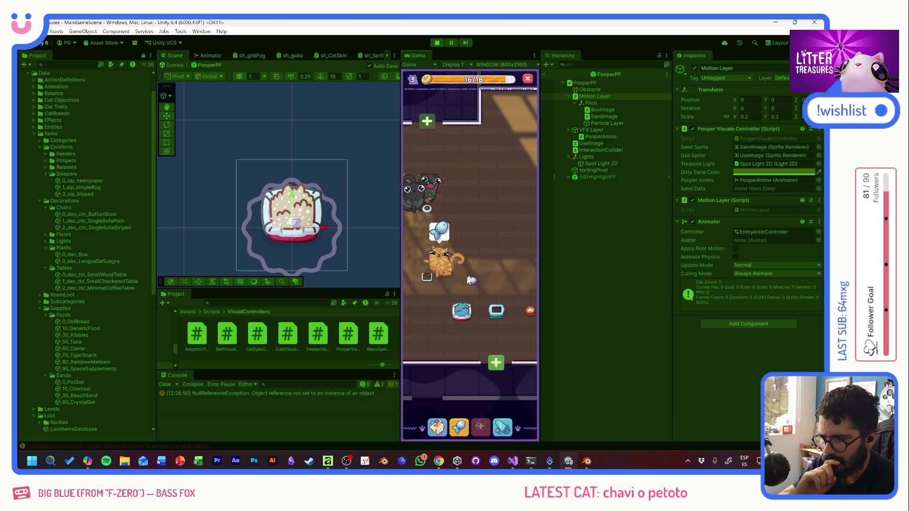
click(445, 413)
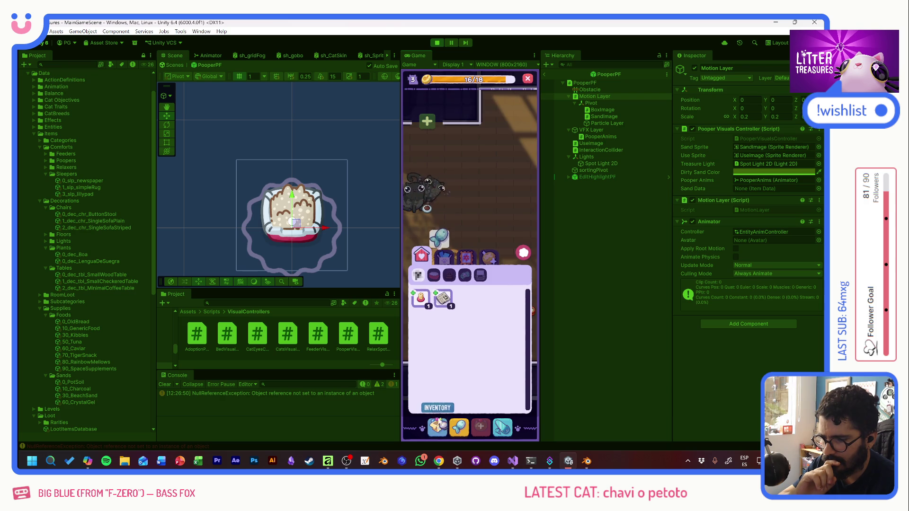
click(523, 254)
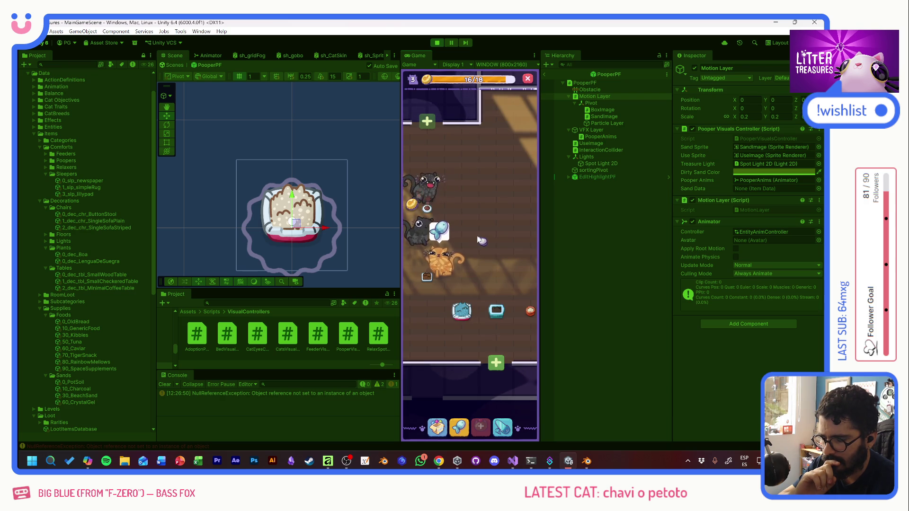
mouse_move(478, 248)
mouse_down()
mouse_move(468, 237)
mouse_move(524, 268)
mouse_move(457, 249)
mouse_up()
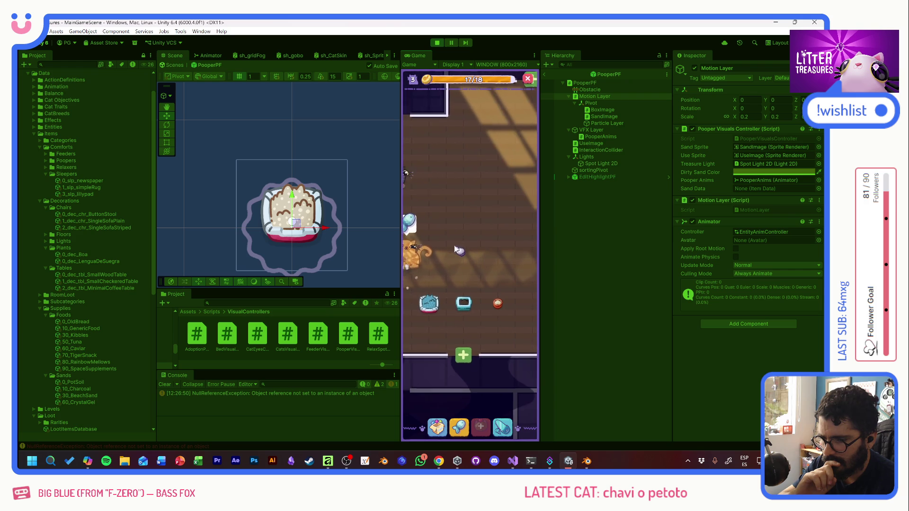
click(438, 44)
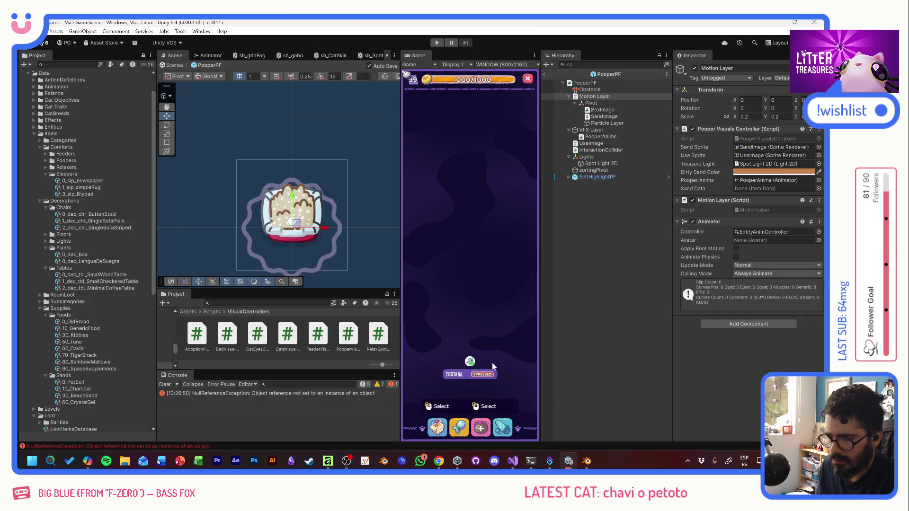
Commit the 34 changed files to develop as 'New decos, aspect ratios + contentColor' and push to origin
click(478, 463)
click(47, 372)
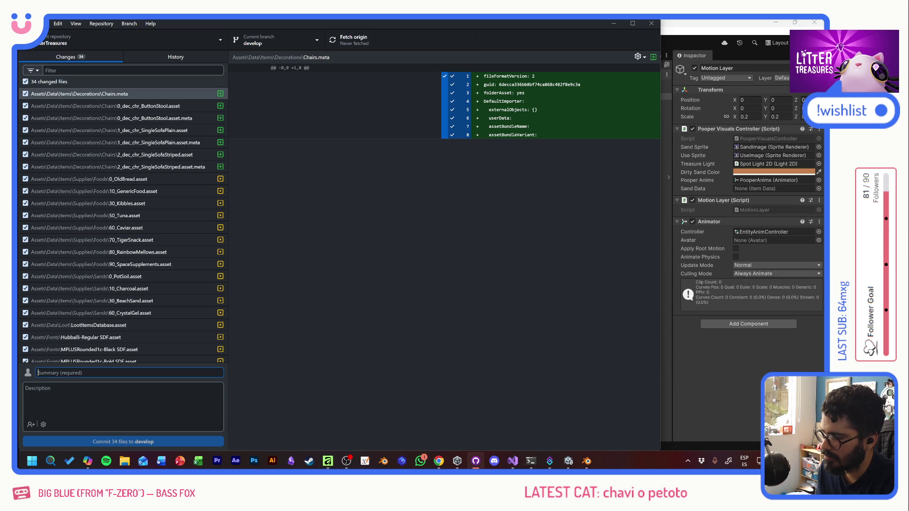
text(Ne)
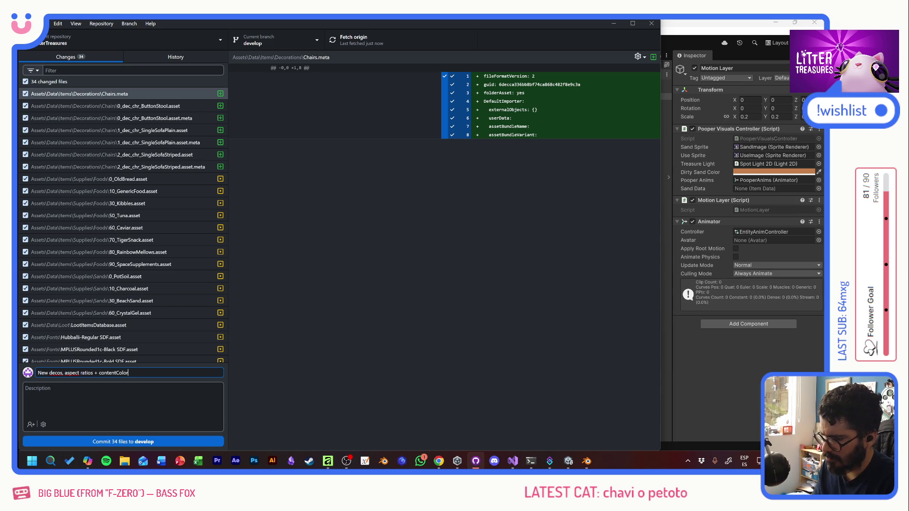
click(129, 440)
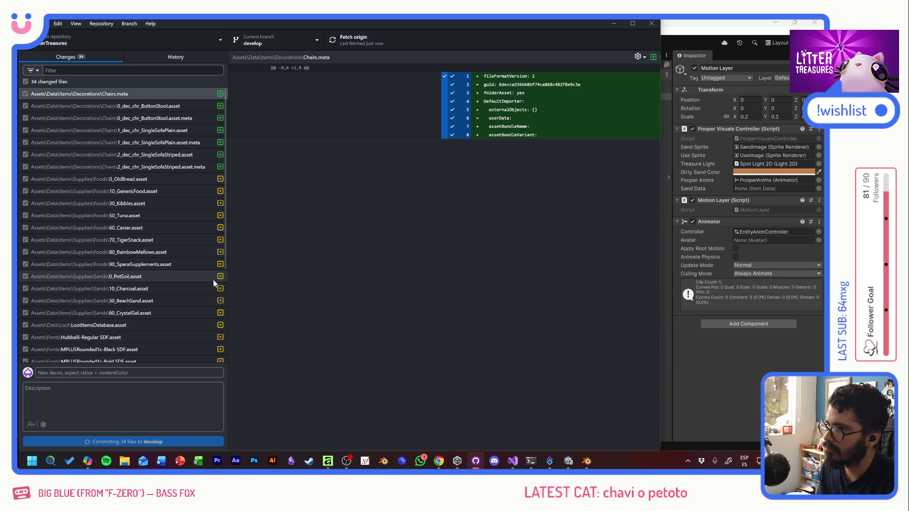
click(350, 44)
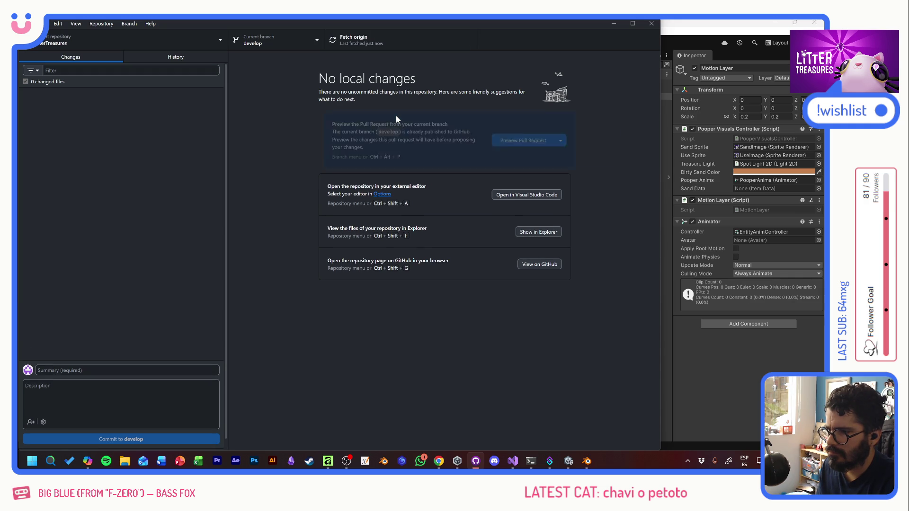
click(674, 27)
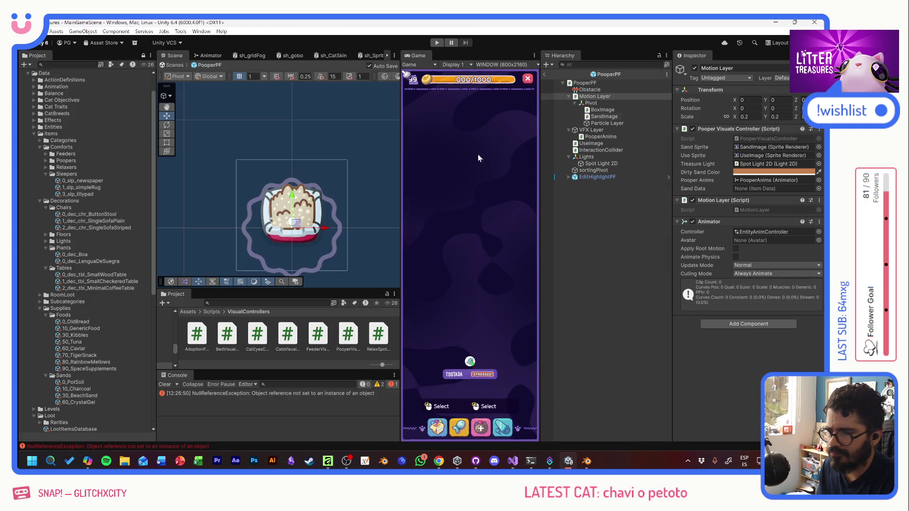
key(alt+f)
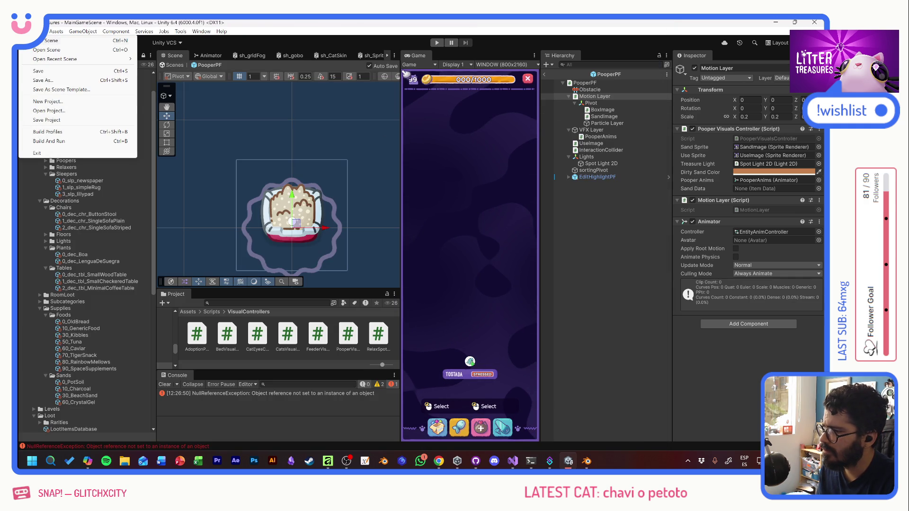
click(608, 236)
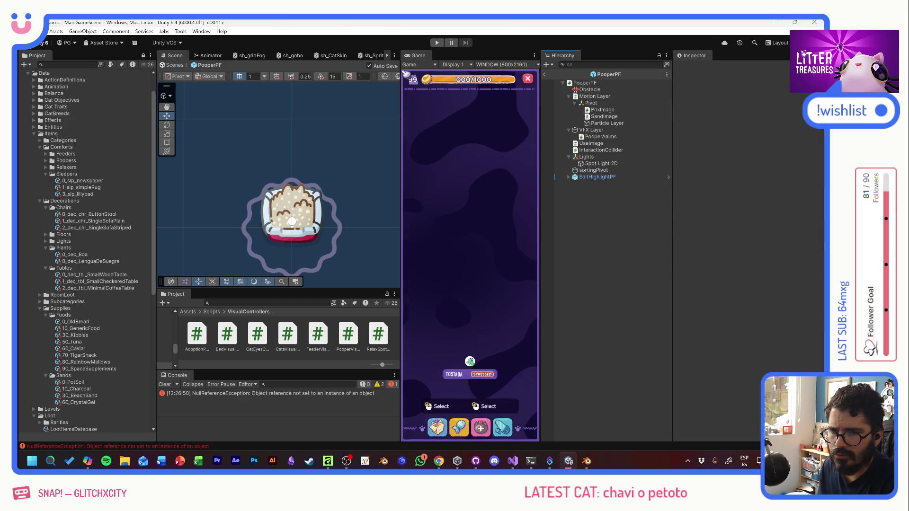